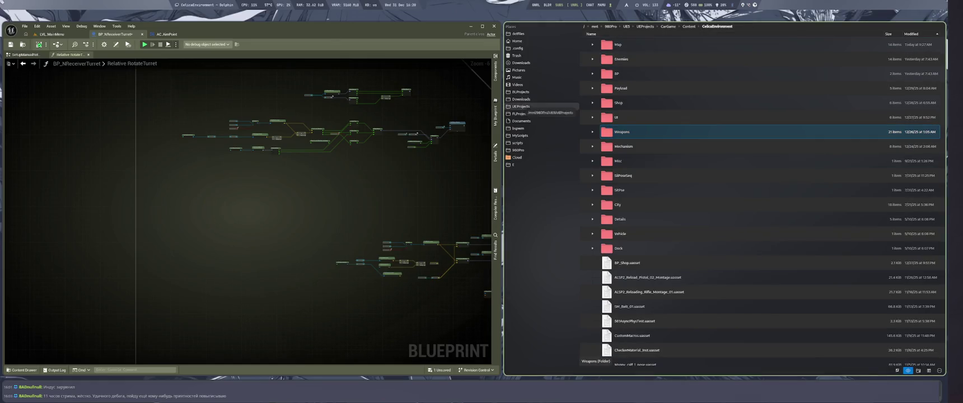
# Open UEProjects in a new Dolphin tab and navigate to UES > UEBCKP > CG_BAK
pyautogui.middleClick(521, 106)
pyautogui.hotkey('ctrl', 'Tab')
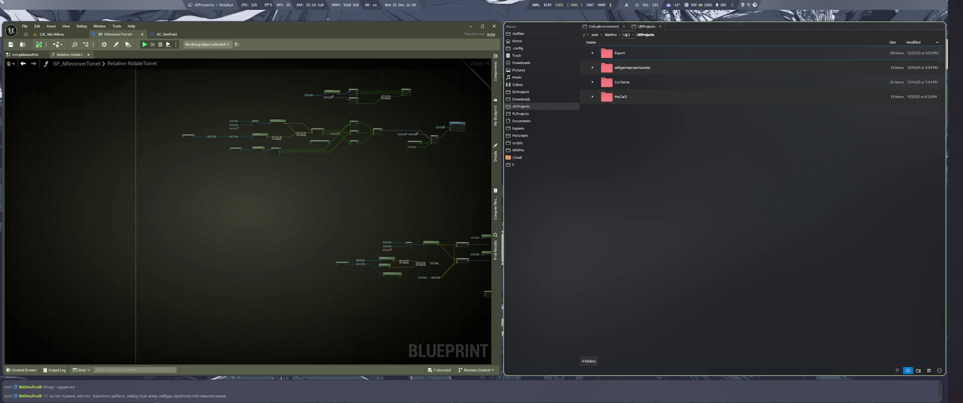
pyautogui.click(626, 35)
pyautogui.doubleClick(641, 66)
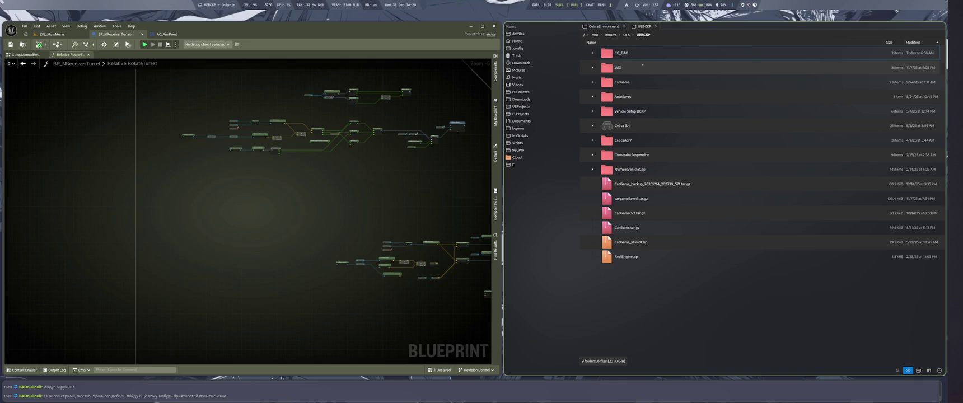
pyautogui.click(636, 54)
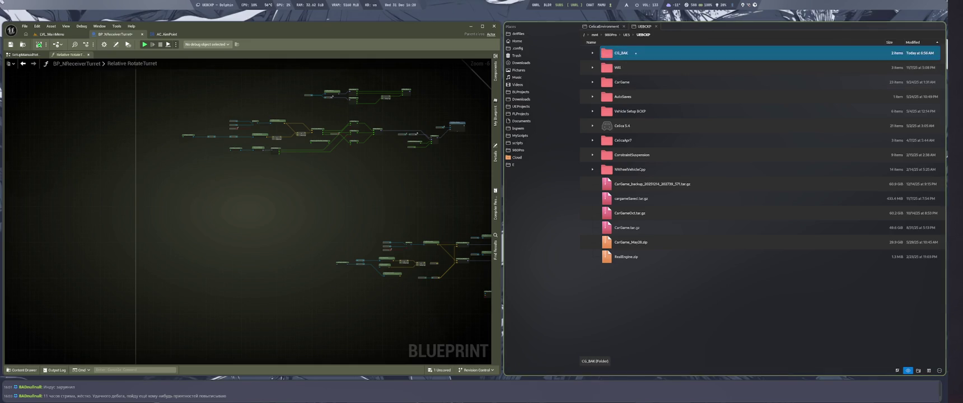
pyautogui.doubleClick(636, 54)
# Paste the Weapons folder into CG_BAK and check its properties show 21 items
pyautogui.hotkey('ctrl', 'v')
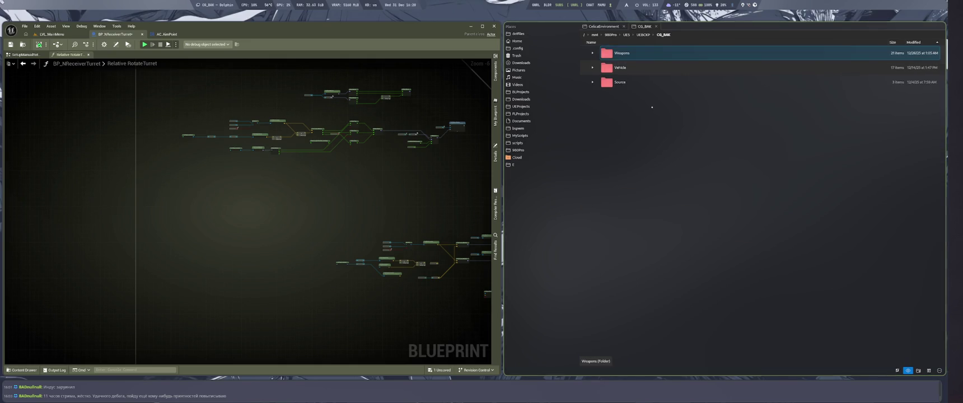
pyautogui.rightClick(633, 52)
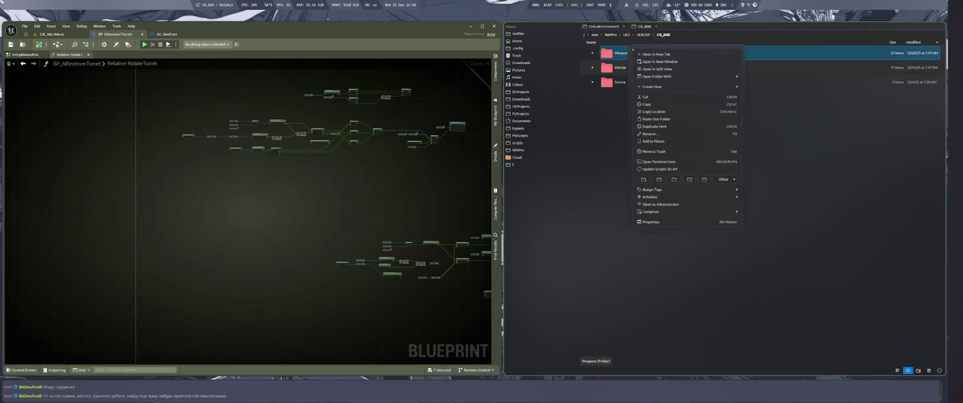
pyautogui.click(662, 223)
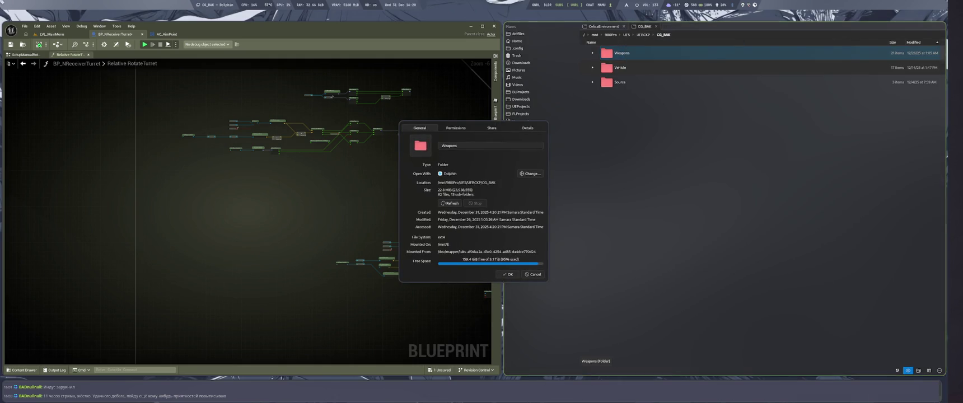
pyautogui.press('Escape')
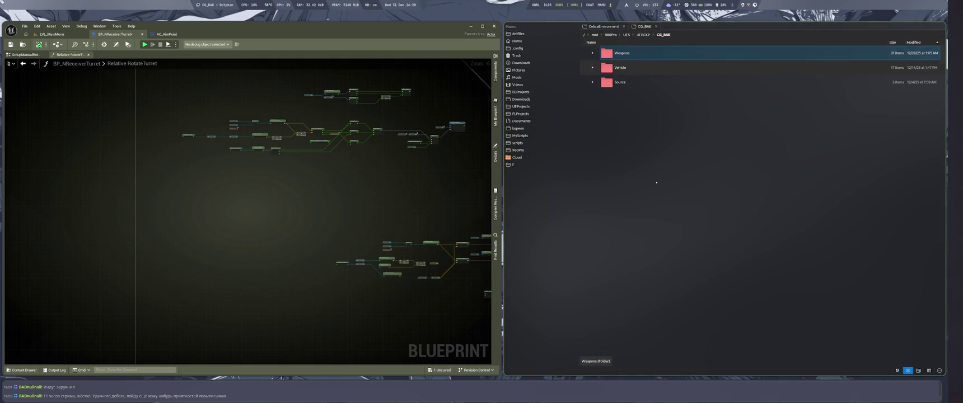
pyautogui.press('super+2')
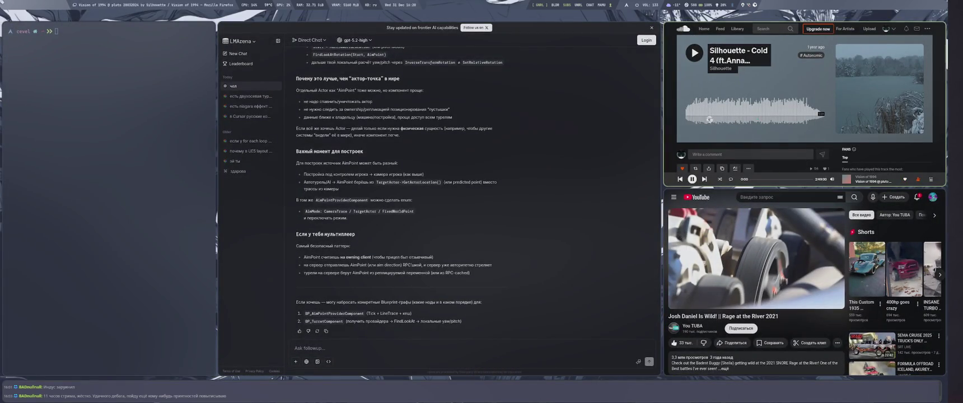
# Read the LMArena answer about AimPoint, then return to the Unreal and Dolphin workspace
pyautogui.press('super+1')
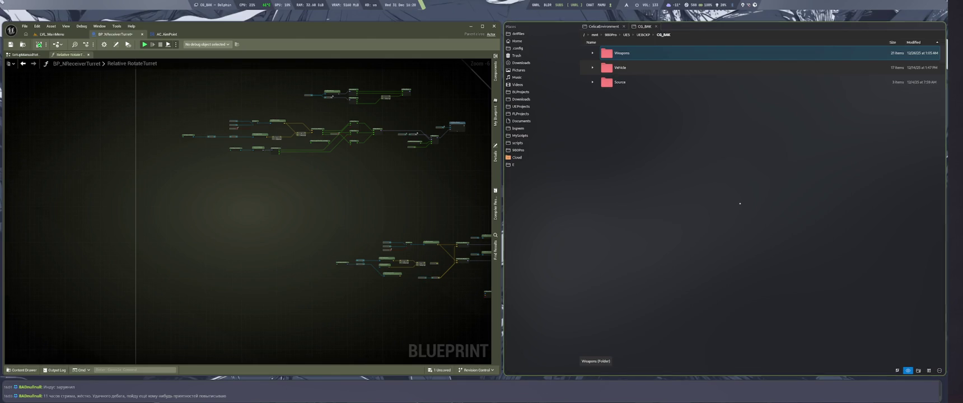
# Maximize the Unreal editor over the BP_NReceiverTurret graph after briefly re-tiling the file manager
pyautogui.press('super+m')
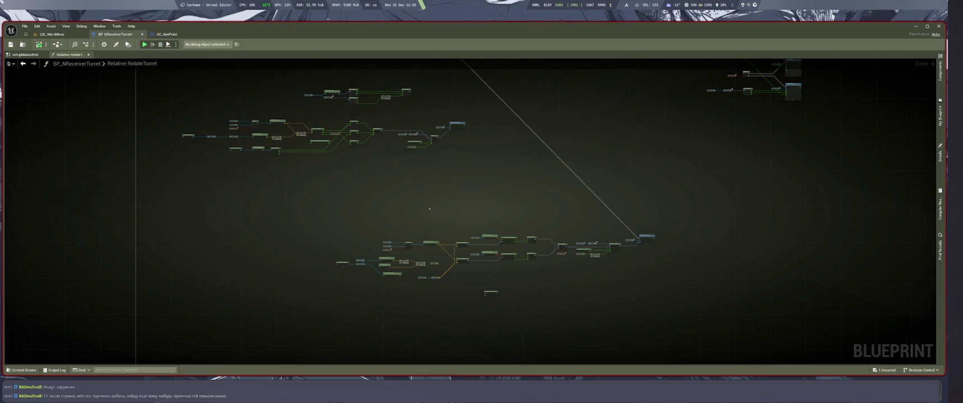
pyautogui.press('super+e')
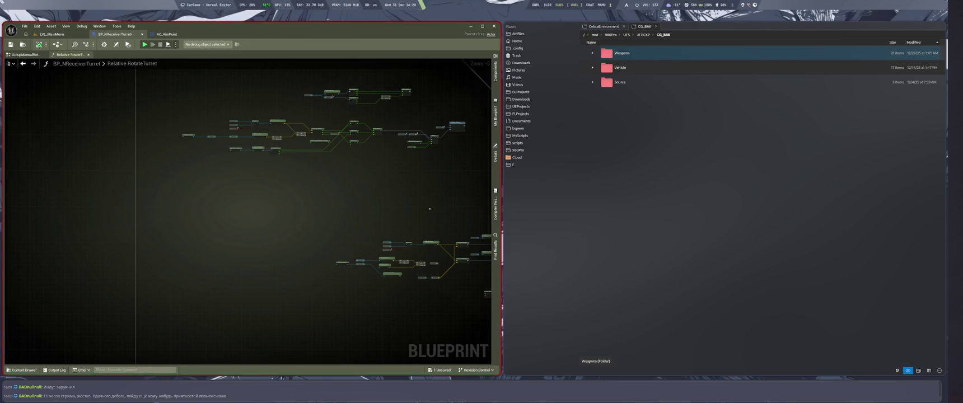
pyautogui.press('super+w')
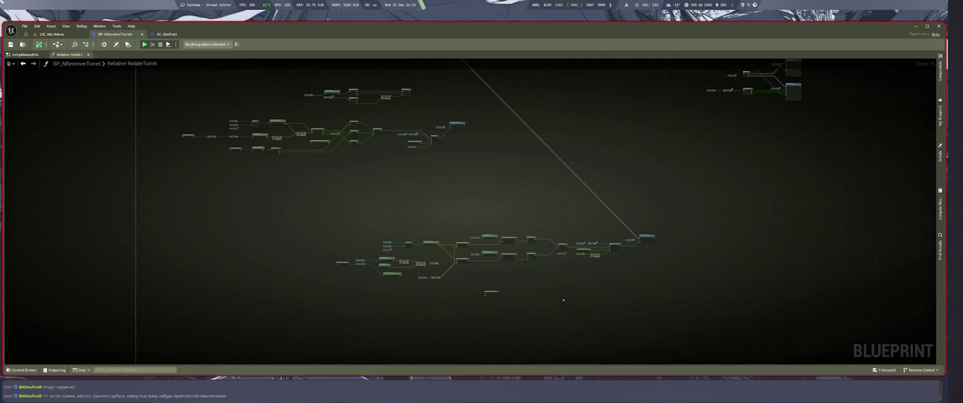
pyautogui.scroll(-2, 572, 318)
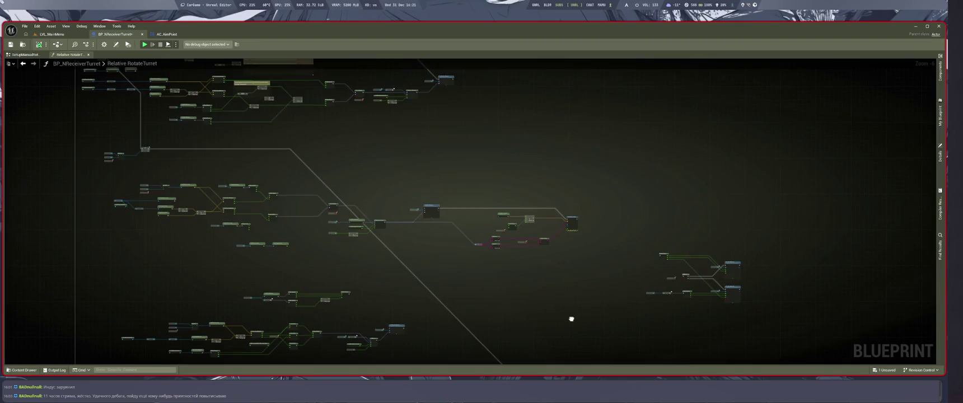
pyautogui.scroll(2, 631, 241)
pyautogui.scroll(-2, 631, 241)
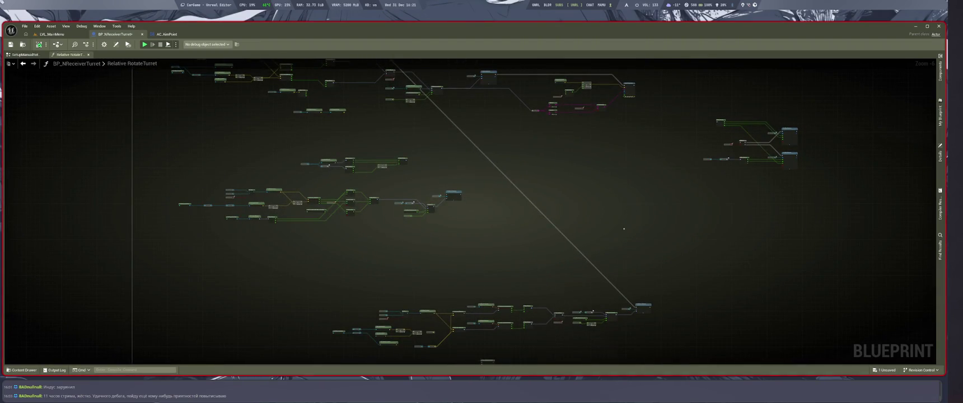
pyautogui.press('super+2')
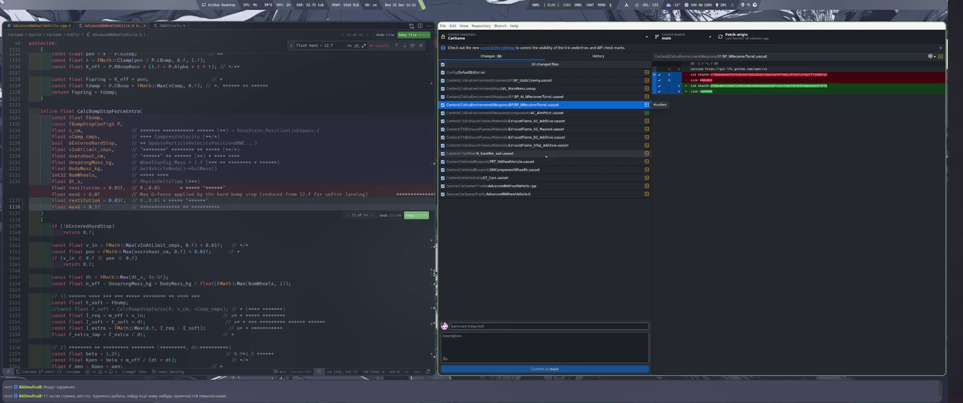
# Review the diffs, then discard changes to BP_NReceiverTurret.uasset and BP_AI_NReceiverTurret.uasset
pyautogui.click(564, 112)
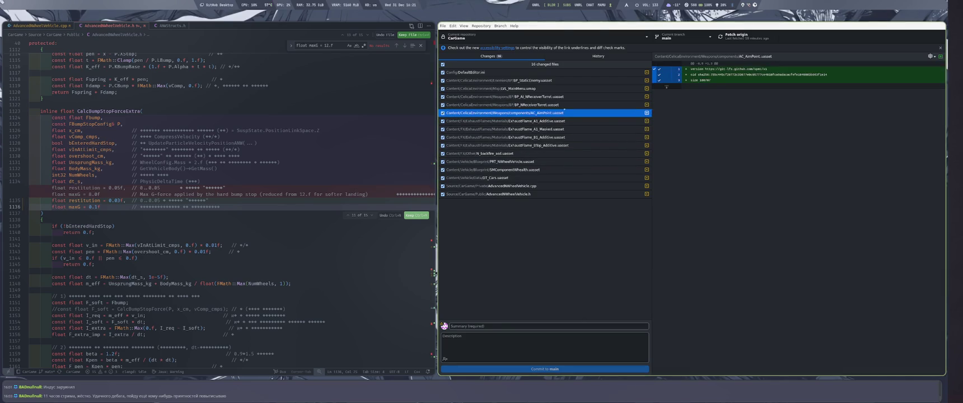
pyautogui.click(567, 105)
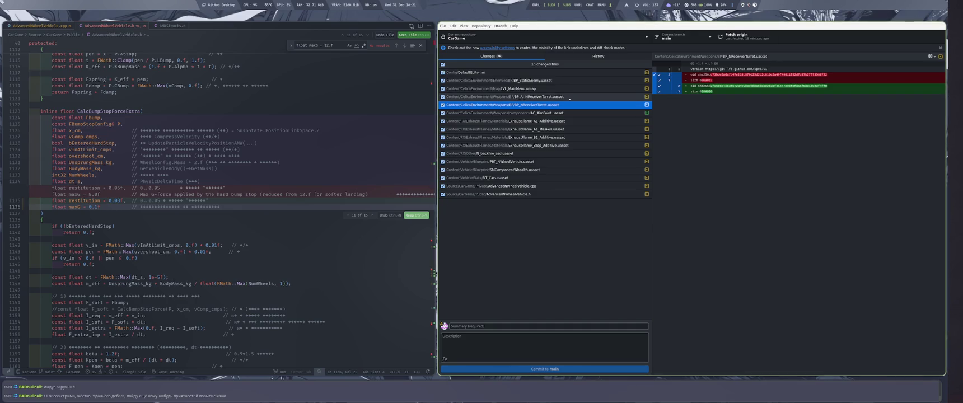
pyautogui.keyDown('ctrl'); pyautogui.click(569, 98); pyautogui.keyUp('ctrl')
pyautogui.rightClick(569, 99)
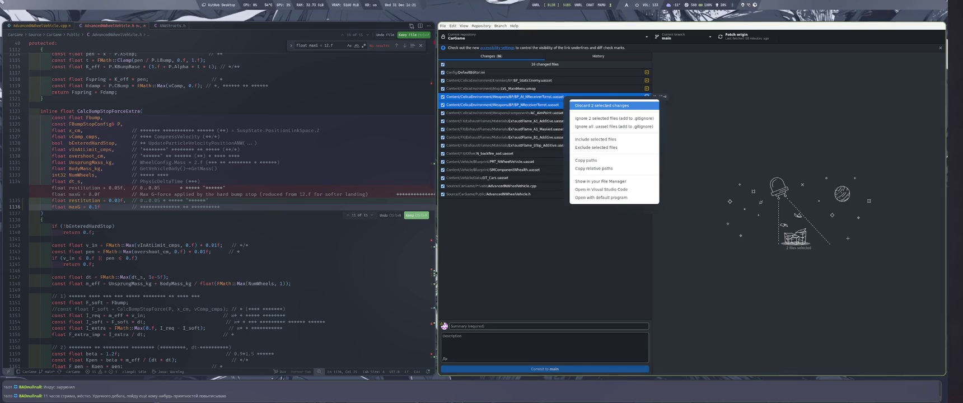
pyautogui.click(602, 106)
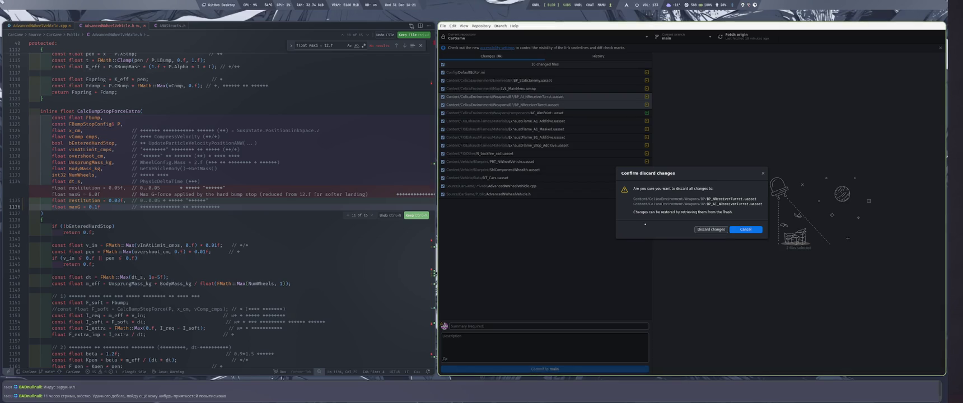
pyautogui.click(700, 229)
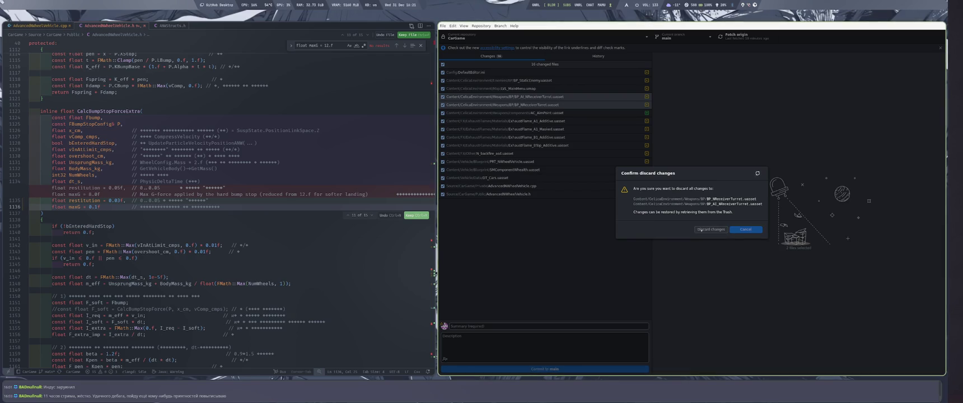
pyautogui.press('super+4')
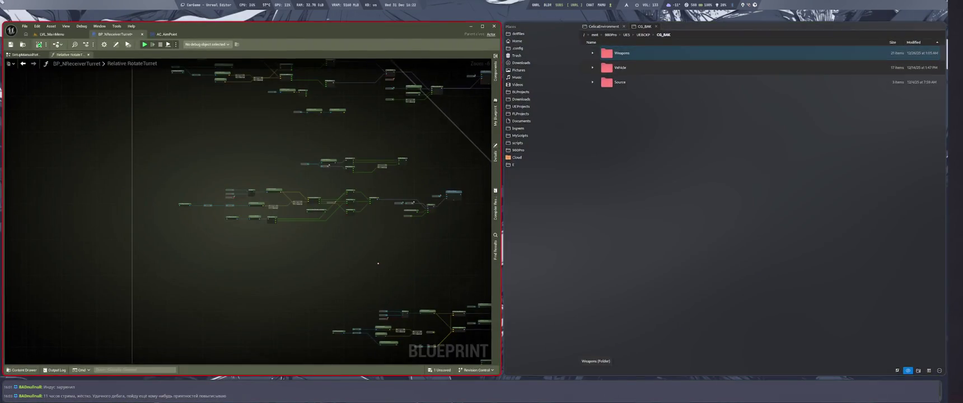
# Select both turret Blueprints in the Content Drawer and reload them via Asset Actions > Reload
pyautogui.press('super+m')
pyautogui.hotkey('ctrl', 'space')
pyautogui.keyDown('ctrl'); pyautogui.click(160, 283); pyautogui.keyUp('ctrl')
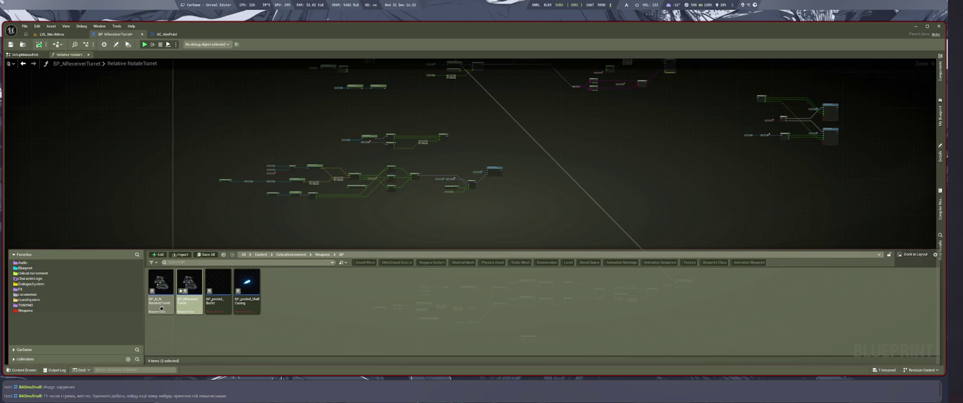
pyautogui.rightClick(162, 285)
pyautogui.moveTo(212, 207)
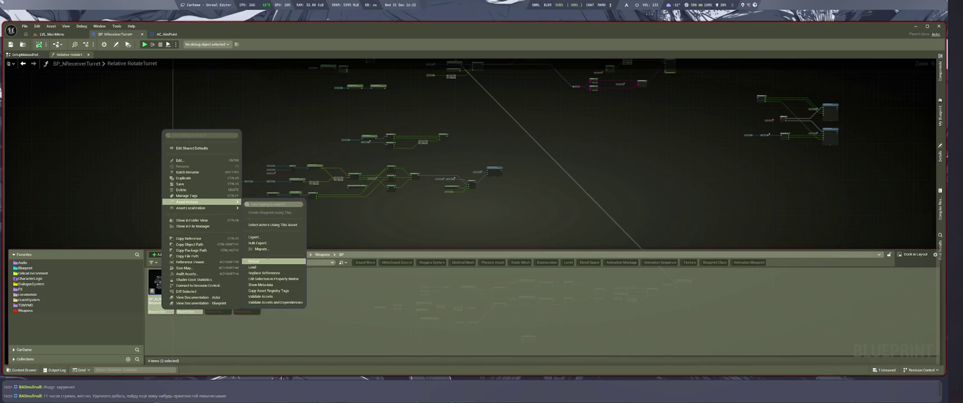
pyautogui.click(274, 261)
pyautogui.click(514, 219)
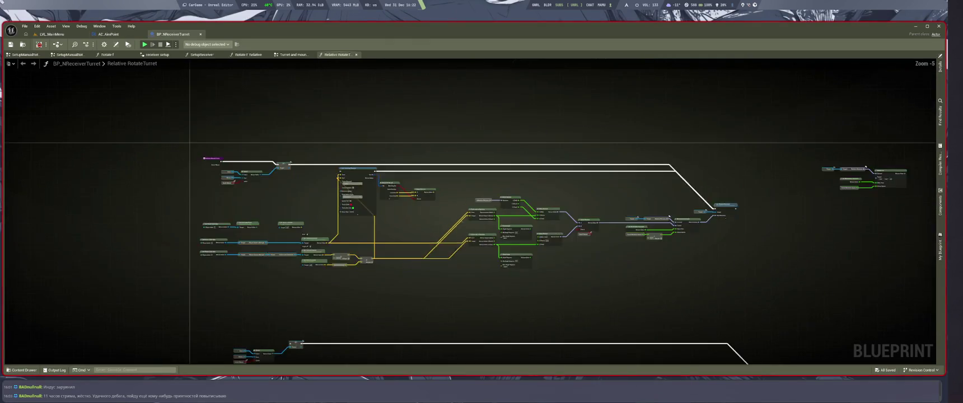
# Start Play in Editor from the main menu level and open the erroring PRT_NWheelVehicle Blueprint
pyautogui.scroll(3, 520, 254)
pyautogui.scroll(-2, 521, 121)
pyautogui.scroll(-3, 522, 121)
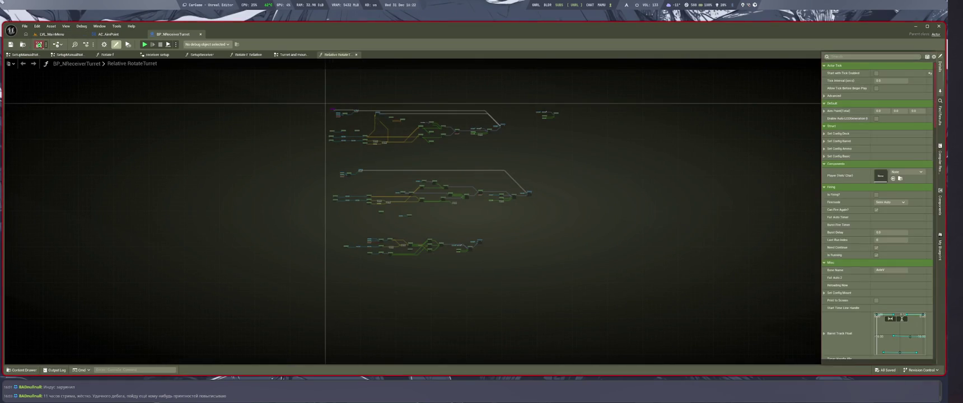
pyautogui.click(51, 34)
pyautogui.hotkey('alt', 'p')
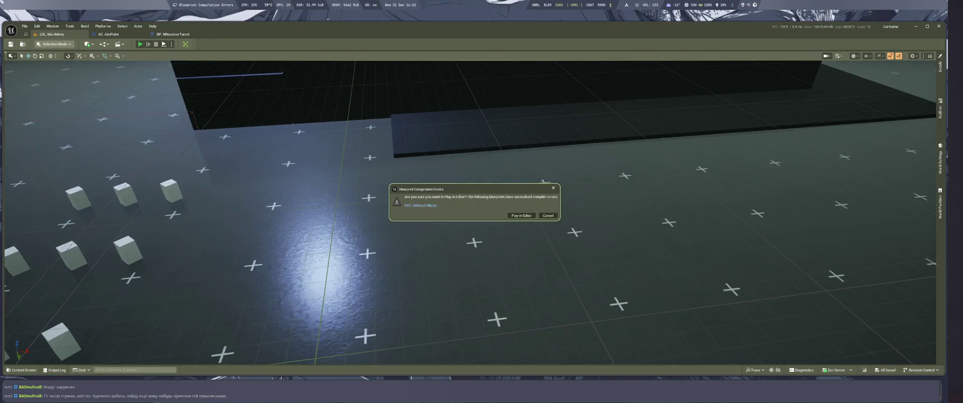
pyautogui.click(429, 206)
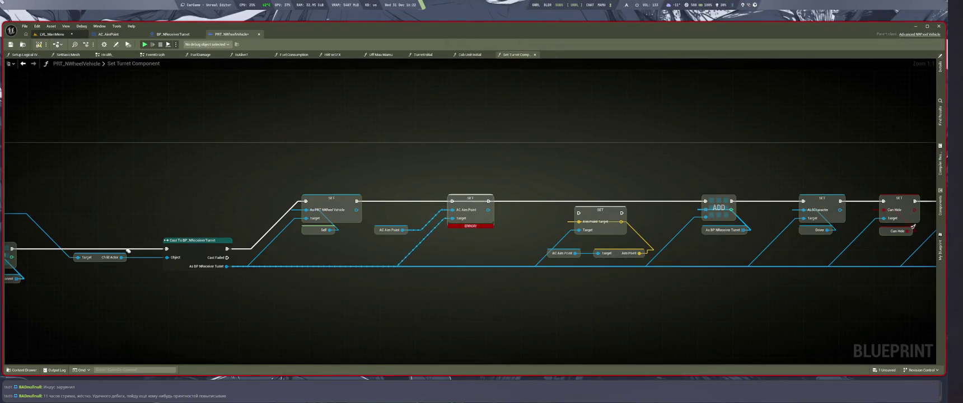
# Stop the play session, save PRT_NWheelVehicle, and switch to the BP_NReceiverTurret Blueprint
pyautogui.hotkey('alt', 'p')
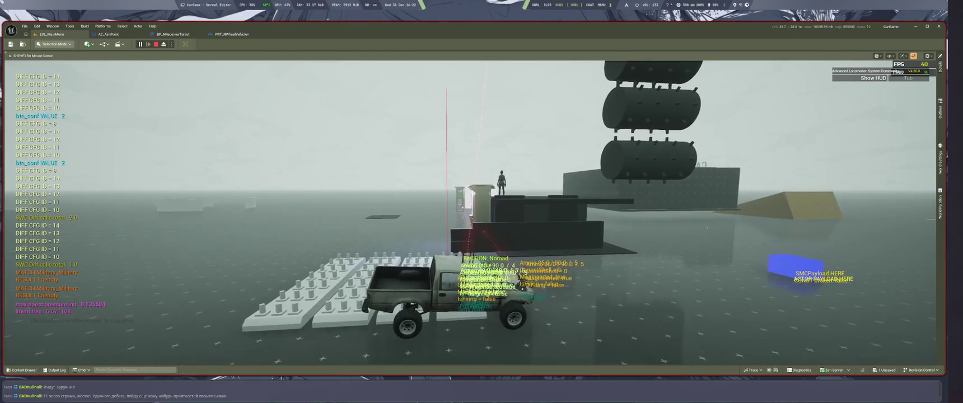
pyautogui.press('Escape')
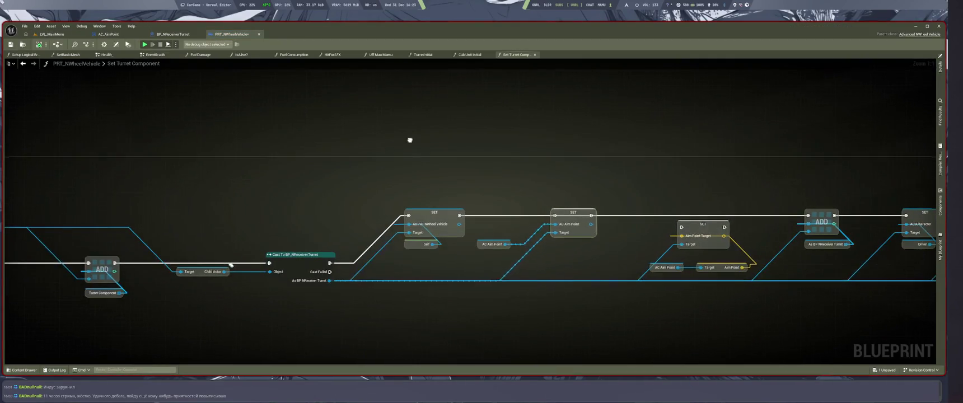
pyautogui.scroll(-5, 346, 126)
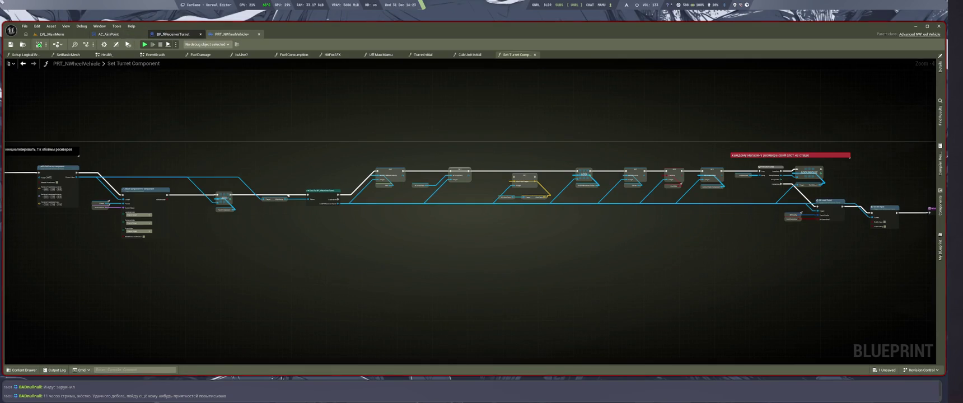
pyautogui.scroll(3, 503, 136)
pyautogui.hotkey('ctrl', 's')
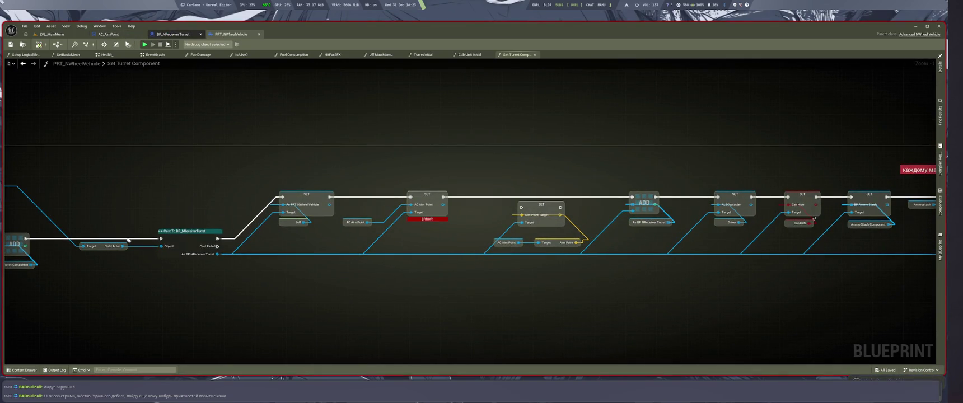
pyautogui.click(173, 34)
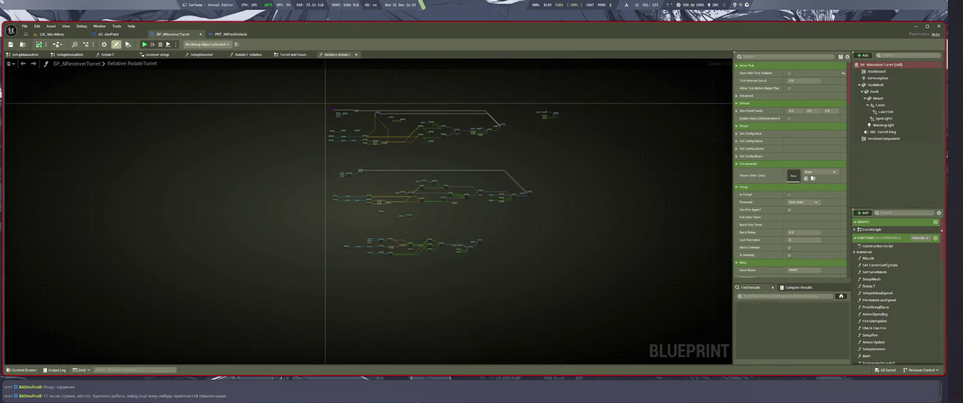
# Add variable AC_AimPoint of type AC Aim Point Object Reference and compile BP_NReceiverTurret
pyautogui.click(876, 238)
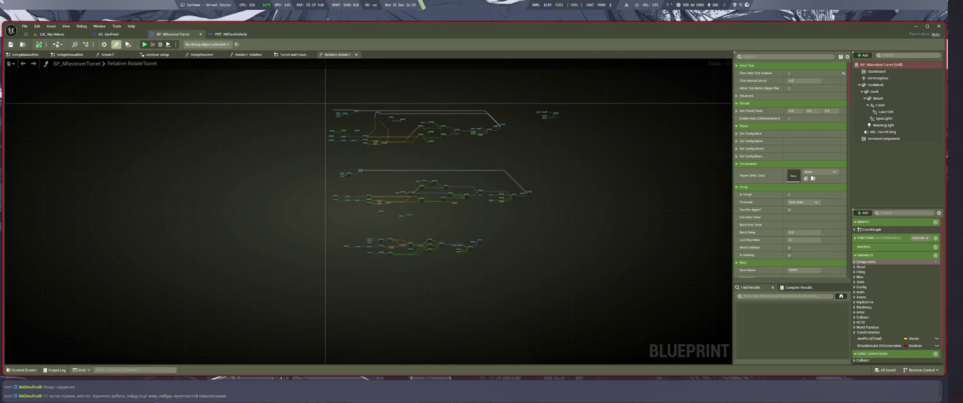
pyautogui.click(935, 255)
pyautogui.write('AC_AimPoint')
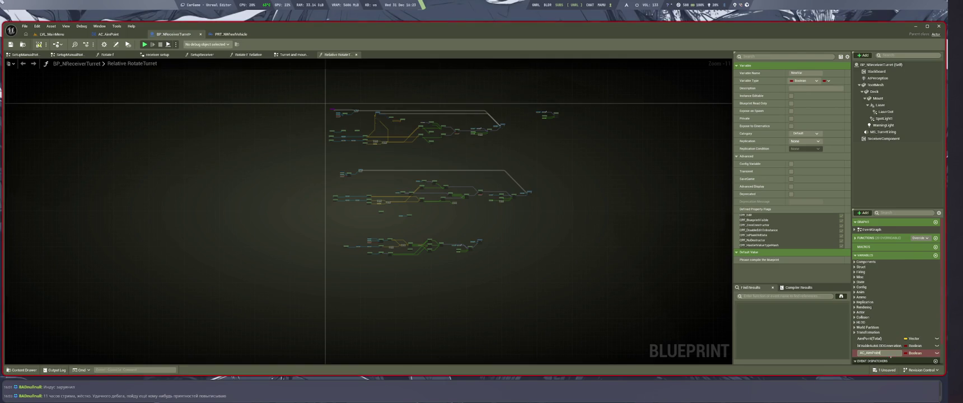
pyautogui.press('Return')
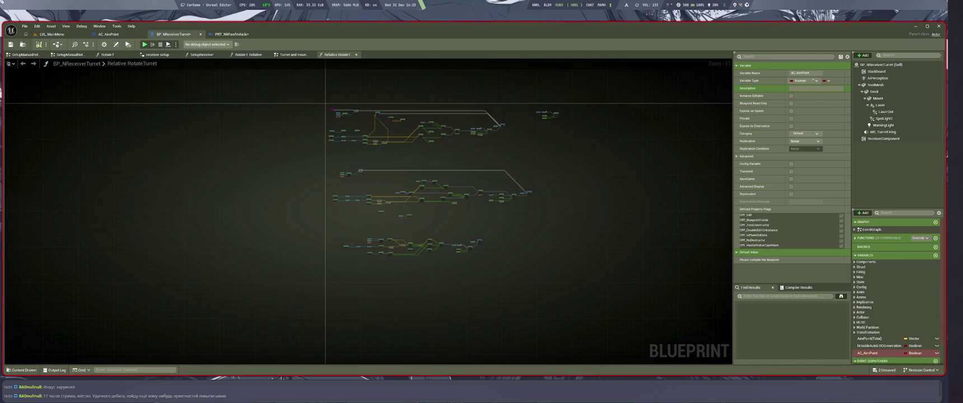
pyautogui.click(814, 81)
pyautogui.write('aimpoin')
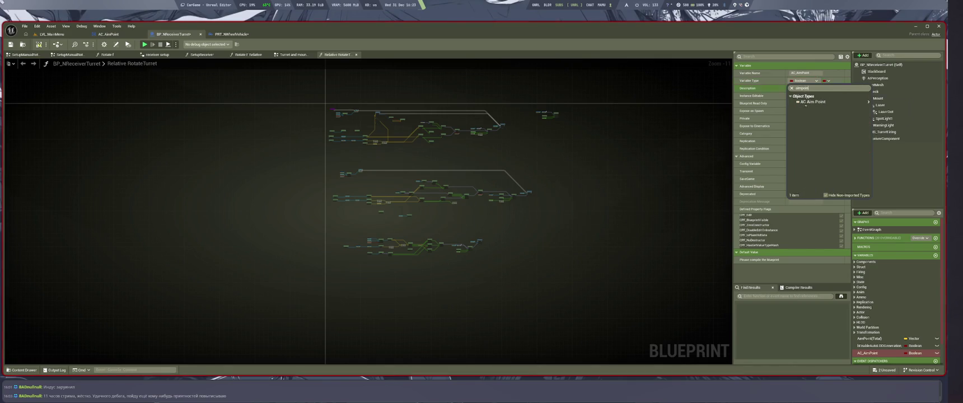
pyautogui.moveTo(804, 104)
pyautogui.click(893, 103)
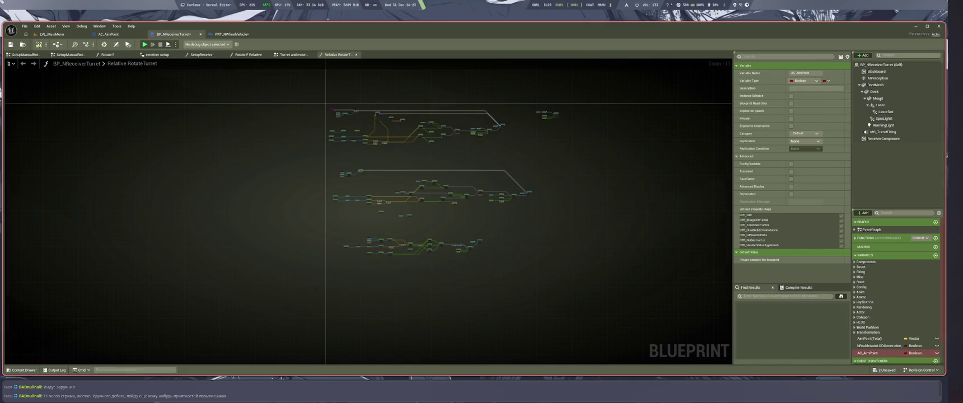
pyautogui.press('F7')
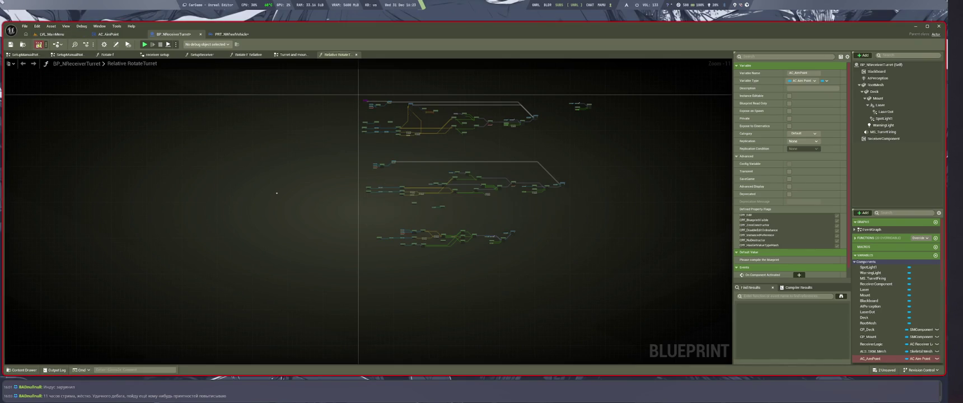
# Bring up the AC_AimPoint component's EventGraph
pyautogui.moveTo(481, 261); pyautogui.dragTo(461, 250)
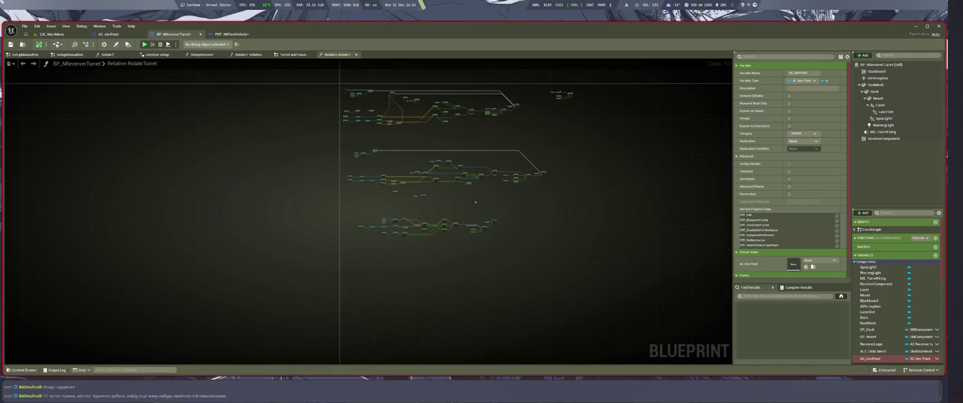
pyautogui.scroll(5, 542, 196)
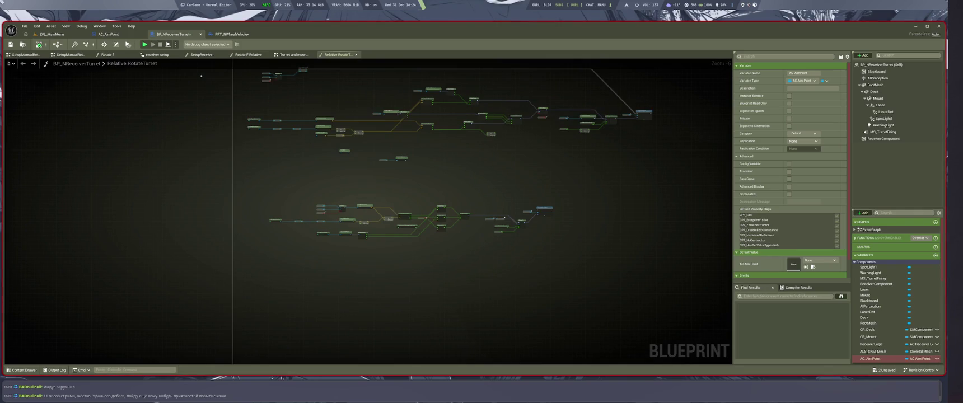
pyautogui.scroll(4, 474, 184)
pyautogui.scroll(-4, 474, 184)
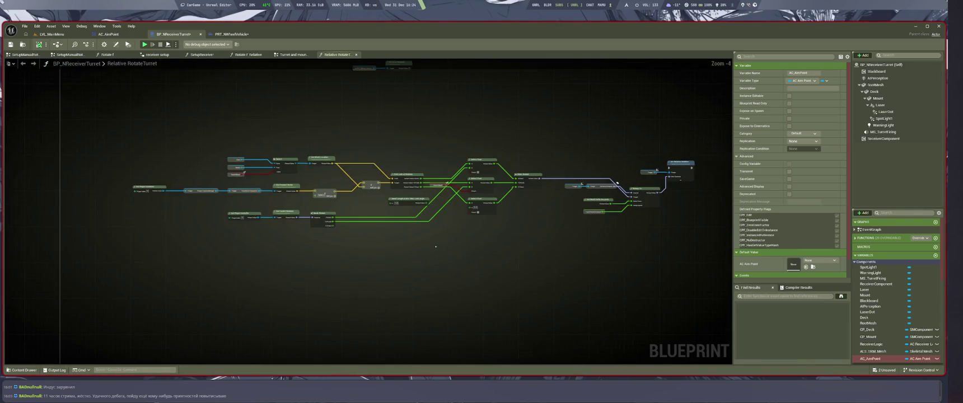
pyautogui.scroll(1, 550, 145)
pyautogui.click(117, 32)
# Return to BP_NReceiverTurret's Relative RotateTurret graph
pyautogui.scroll(-3, 248, 225)
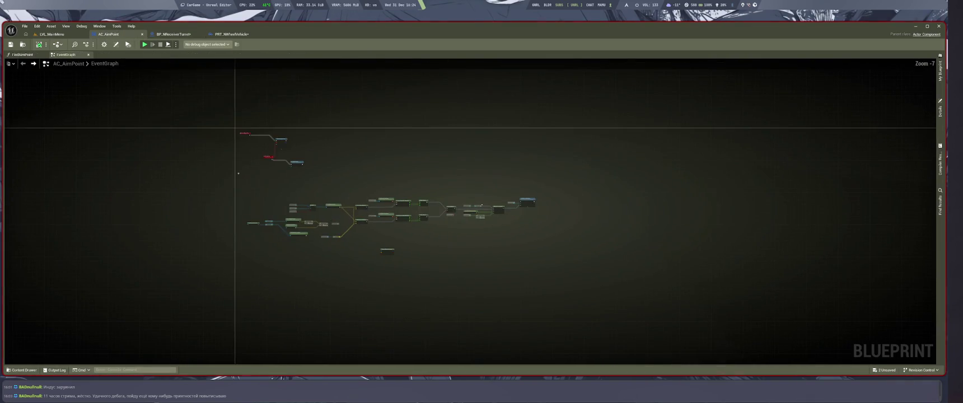
pyautogui.click(173, 34)
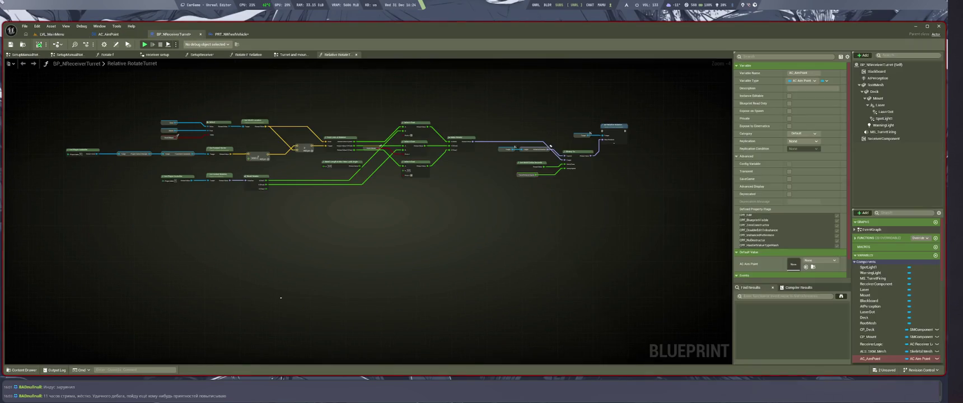
pyautogui.scroll(-5, 275, 268)
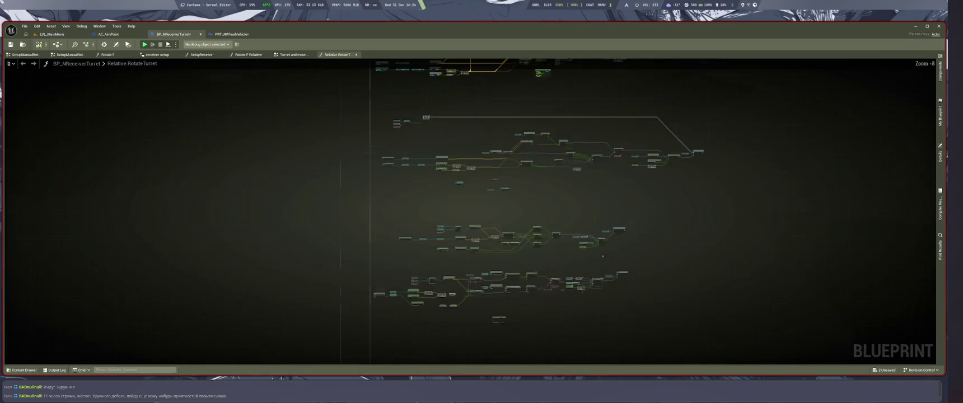
pyautogui.scroll(4, 426, 117)
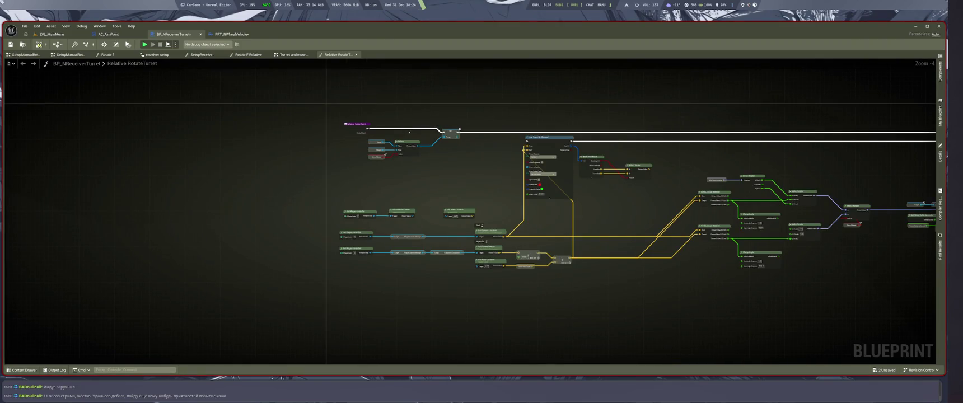
pyautogui.scroll(5, 459, 129)
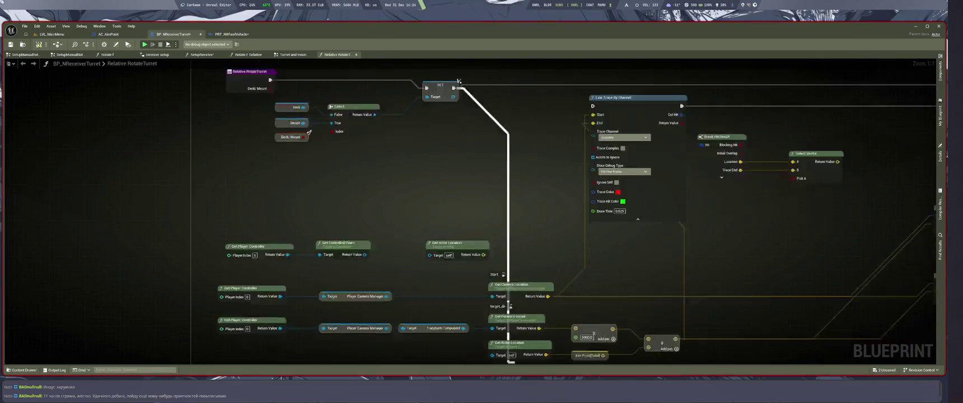
pyautogui.scroll(-5, 491, 303)
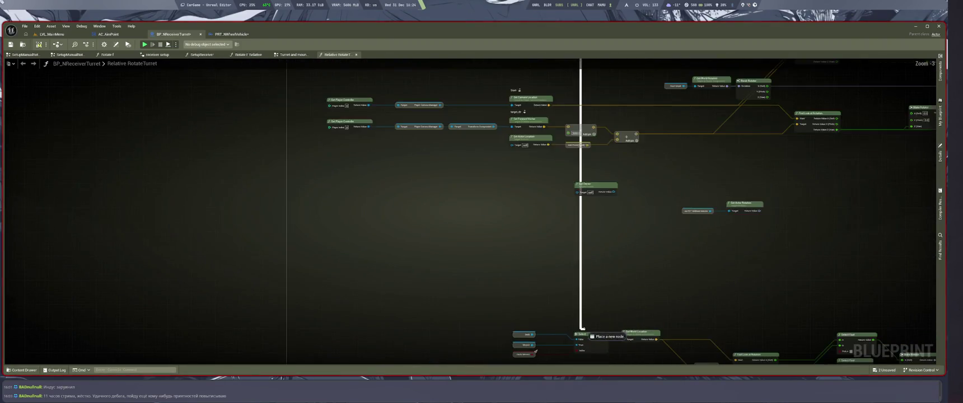
pyautogui.moveTo(586, 350)
pyautogui.mouseDown()
pyautogui.moveTo(929, 229)
pyautogui.moveTo(907, 369)
pyautogui.moveTo(778, 208)
pyautogui.moveTo(775, 134)
pyautogui.mouseUp()
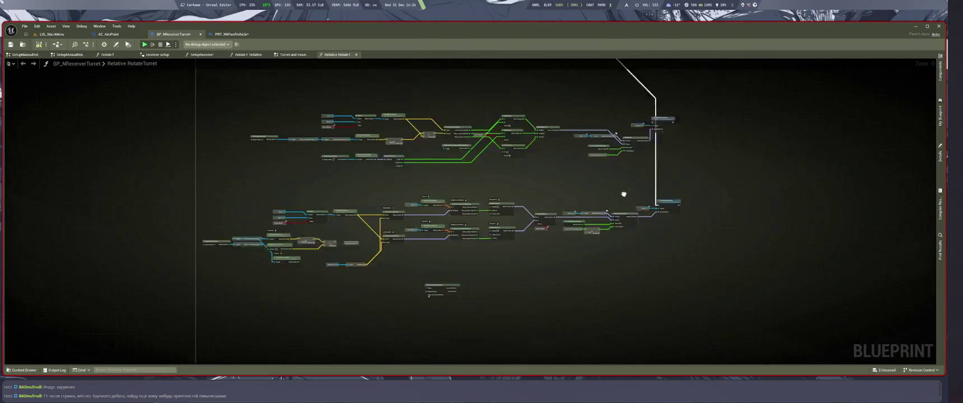
# Move the upper node group up and the lower node group down to spread them apart
pyautogui.moveTo(194, 151)
pyautogui.mouseDown()
pyautogui.moveTo(303, 193)
pyautogui.moveTo(692, 242)
pyautogui.mouseUp()
pyautogui.scroll(2, 604, 208)
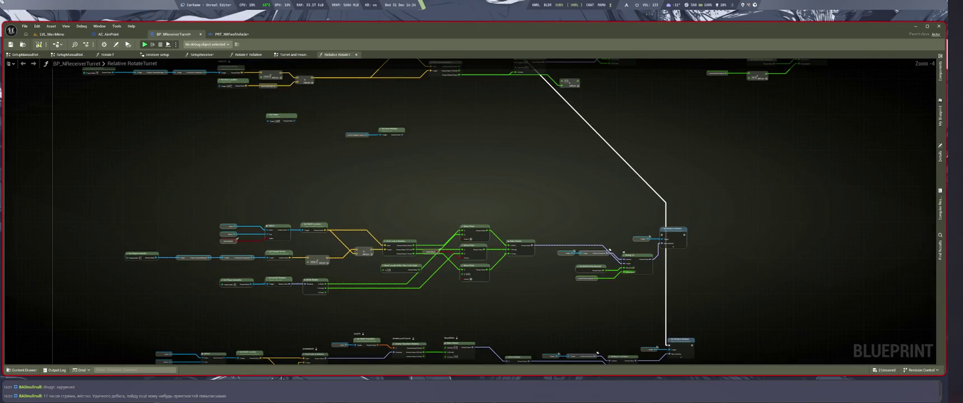
pyautogui.moveTo(627, 268); pyautogui.dragTo(626, 224)
pyautogui.scroll(-3, 611, 203)
pyautogui.moveTo(291, 142); pyautogui.dragTo(621, 241)
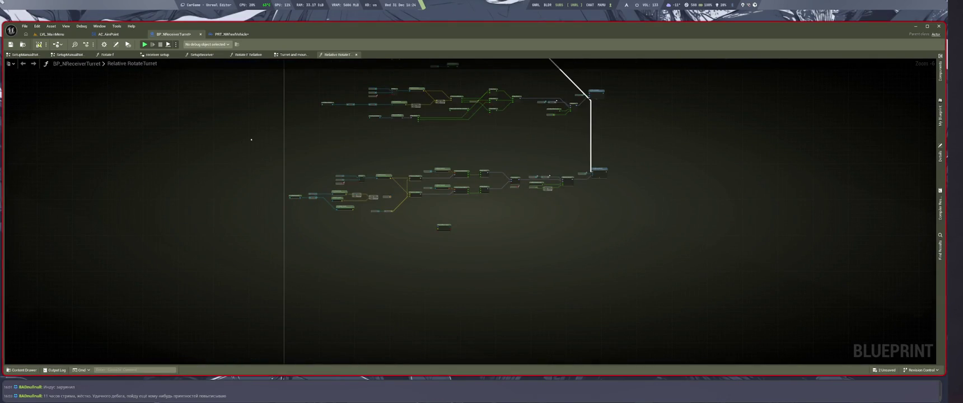
pyautogui.moveTo(598, 172); pyautogui.dragTo(612, 242)
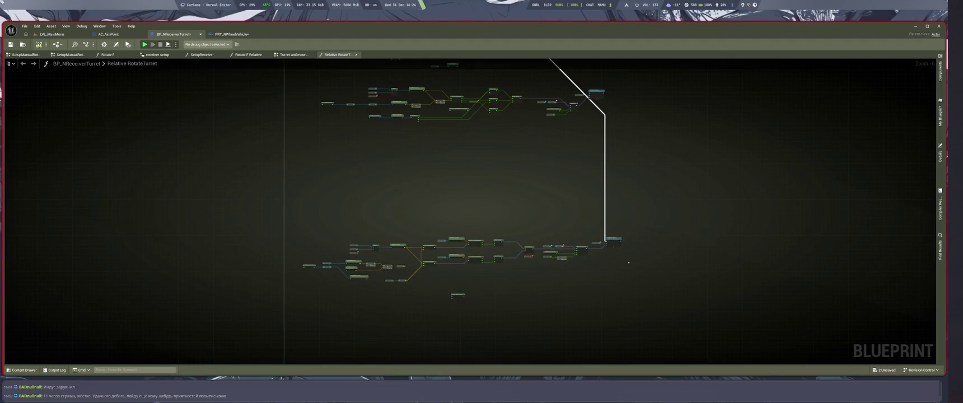
pyautogui.scroll(5, 642, 251)
# Save the turret Blueprint and start a Play in Editor session with game input focus
pyautogui.hotkey('ctrl', 's')
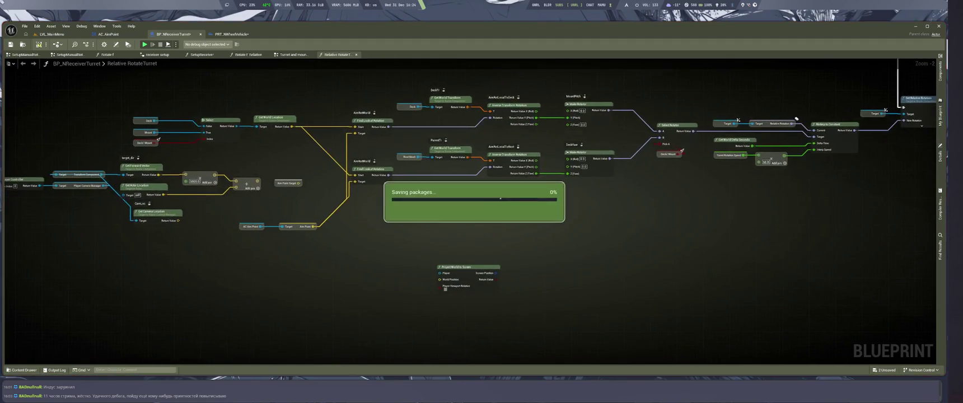
pyautogui.scroll(3, 342, 220)
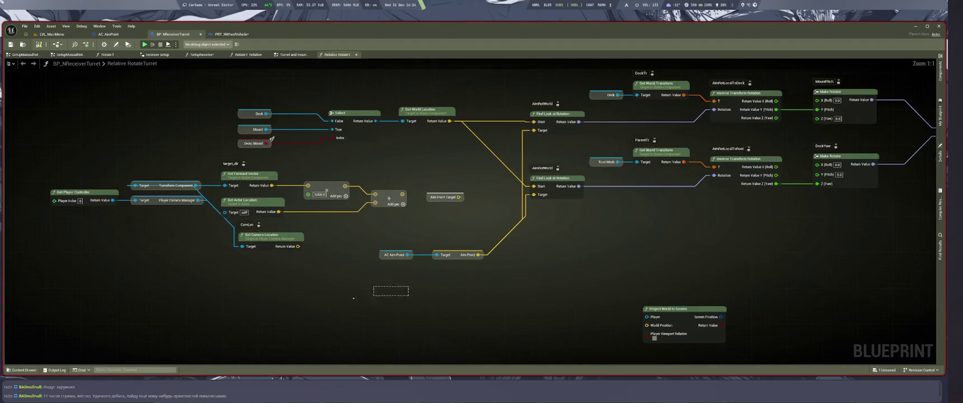
pyautogui.moveTo(407, 286); pyautogui.dragTo(410, 286)
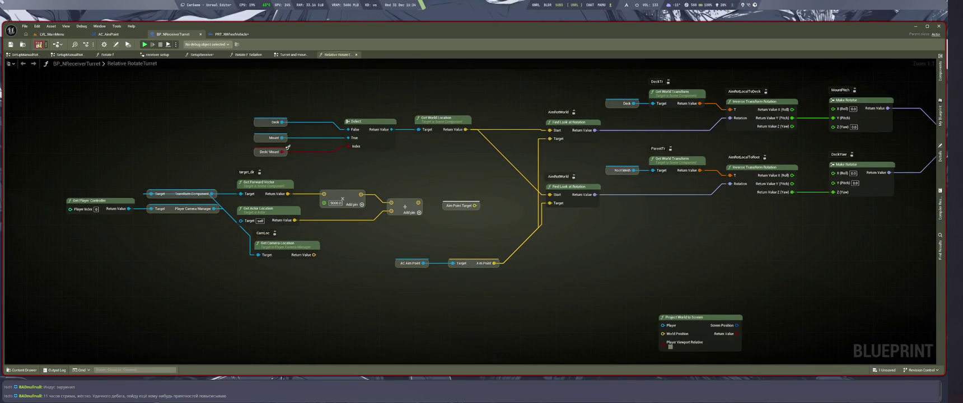
pyautogui.hotkey('alt', 'p')
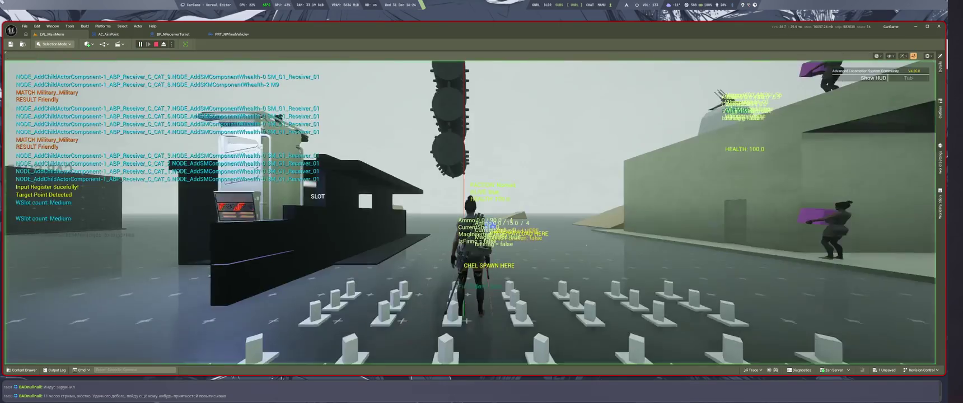
pyautogui.click(471, 213)
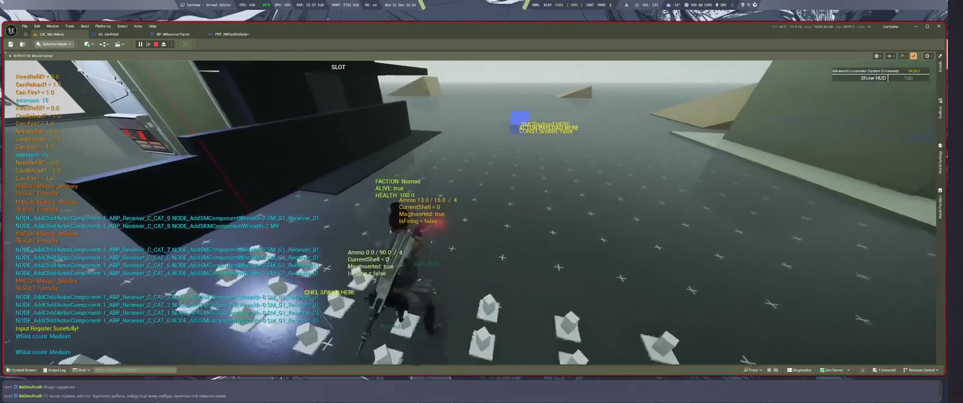
# Fire a shot in the running play test, then end the session
pyautogui.click(470, 212)
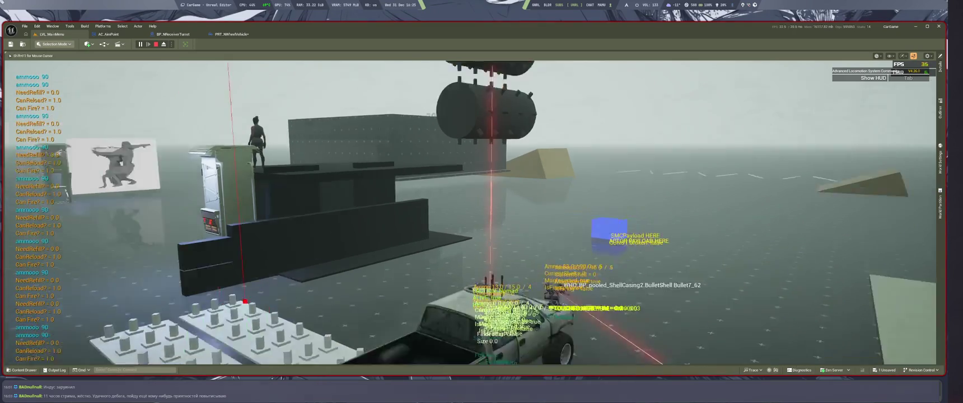
pyautogui.press('Escape')
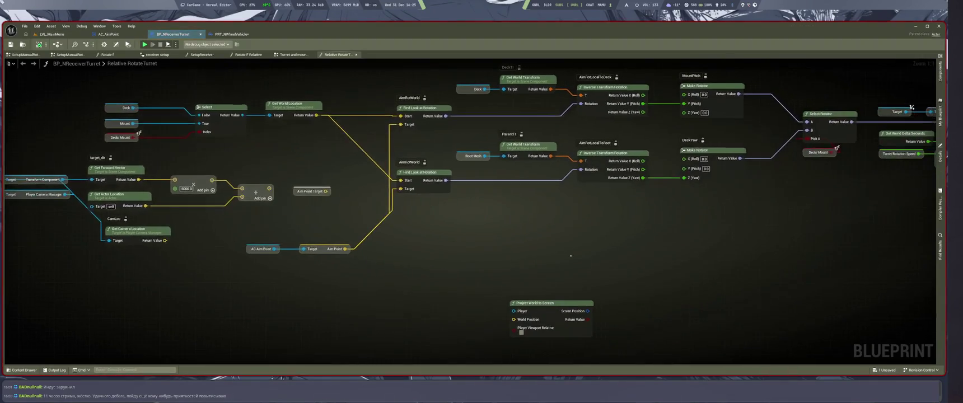
# Save all modified assets and return to the AC_AimPoint component graph
pyautogui.hotkey('ctrl', 's')
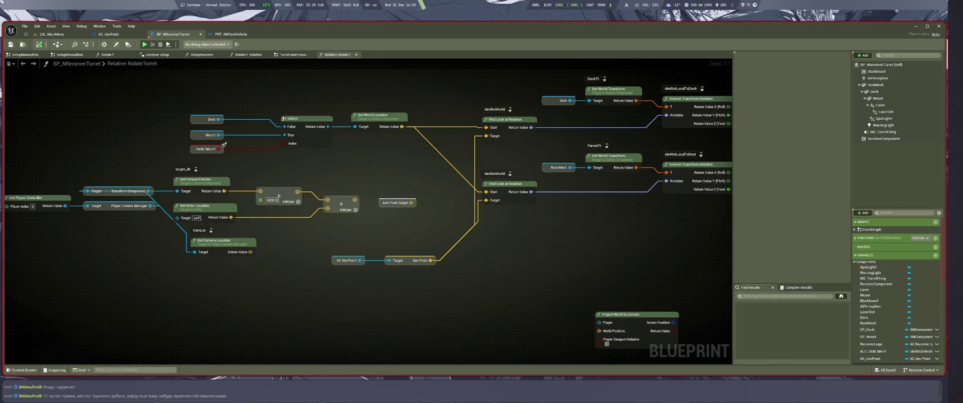
pyautogui.click(108, 34)
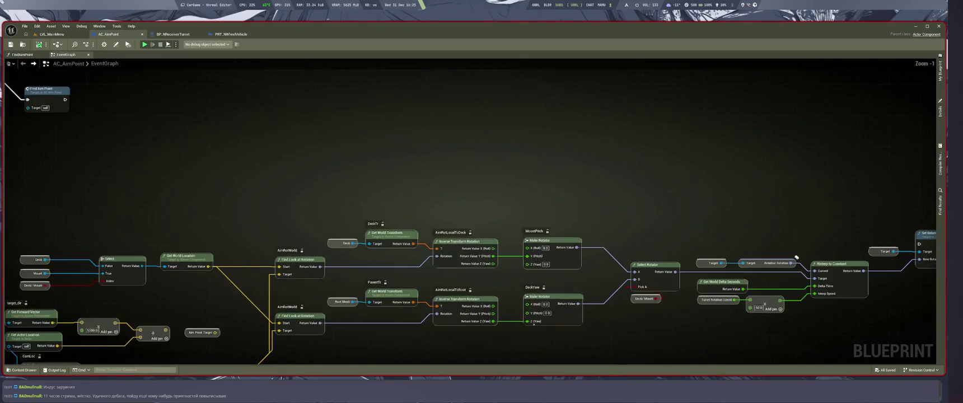
# Inspect the Find Aim Point function called by CE_AimTick, then return to the EventGraph
pyautogui.scroll(-5, 563, 166)
pyautogui.scroll(3, 432, 212)
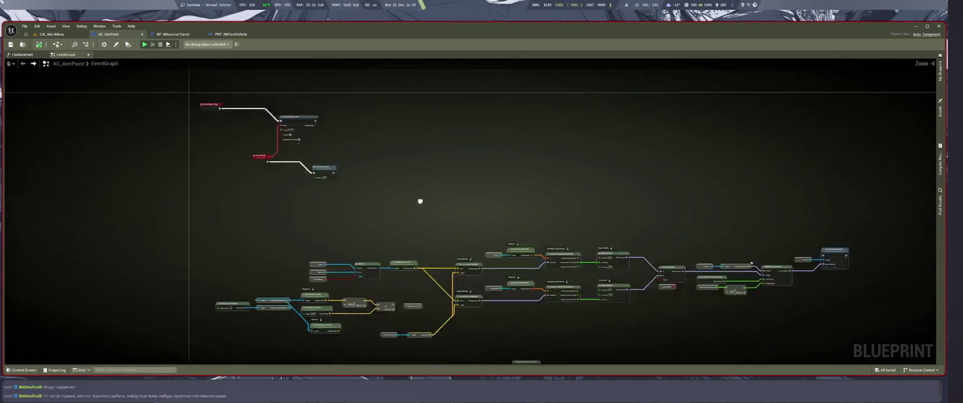
pyautogui.scroll(3, 340, 187)
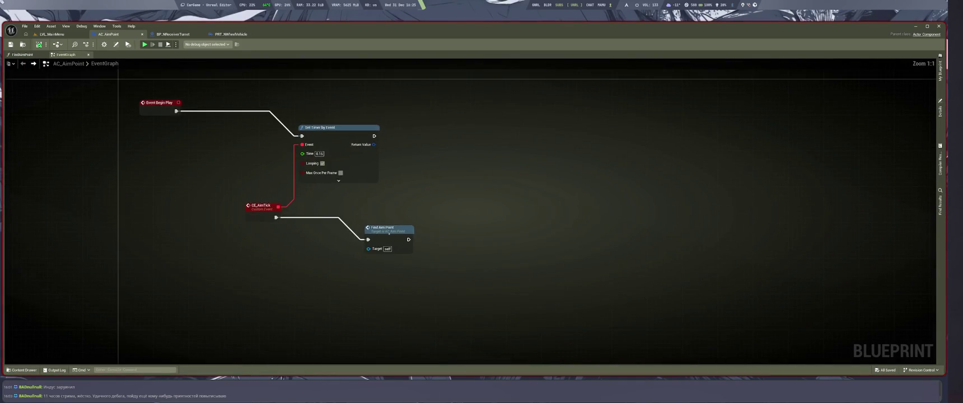
pyautogui.doubleClick(387, 223)
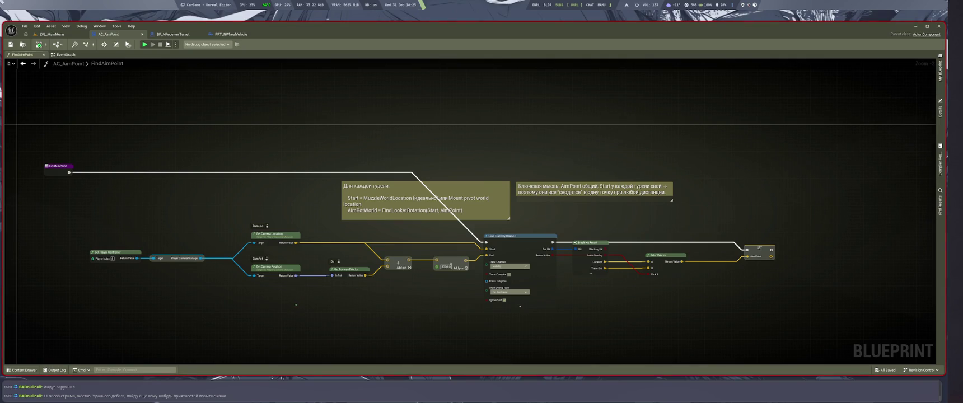
pyautogui.hotkey('alt', 'Left')
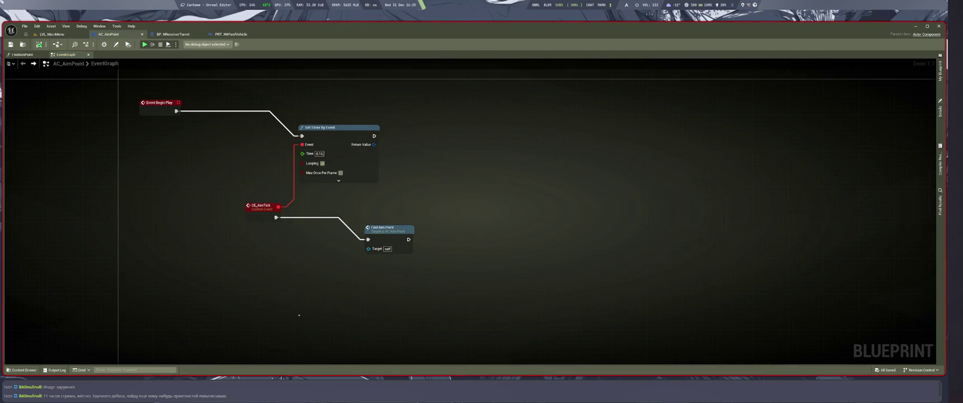
pyautogui.moveTo(297, 272); pyautogui.dragTo(318, 302)
# Add a Play Sound 2D node with a beep sound, wired after Find Aim Point
pyautogui.rightClick(485, 265)
pyautogui.write('pla 23')
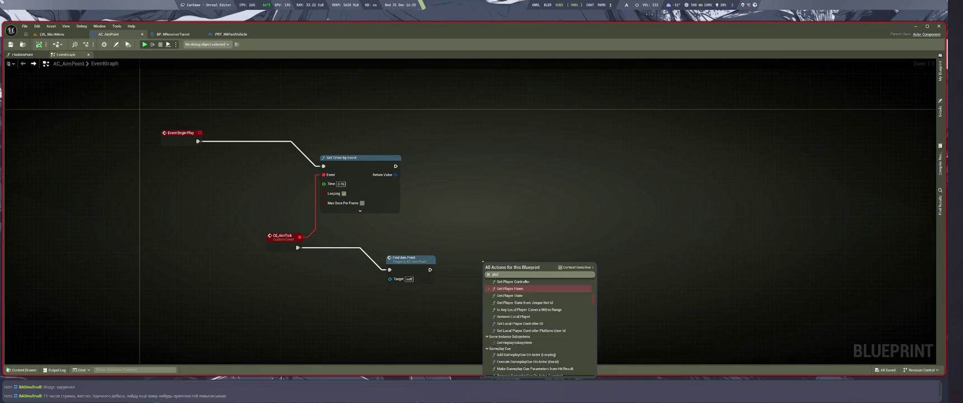
pyautogui.press('Return')
pyautogui.click(505, 288)
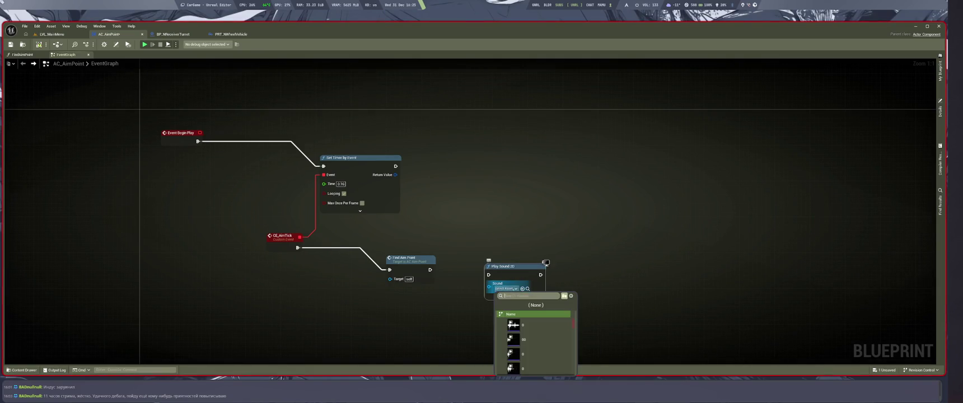
pyautogui.write('te')
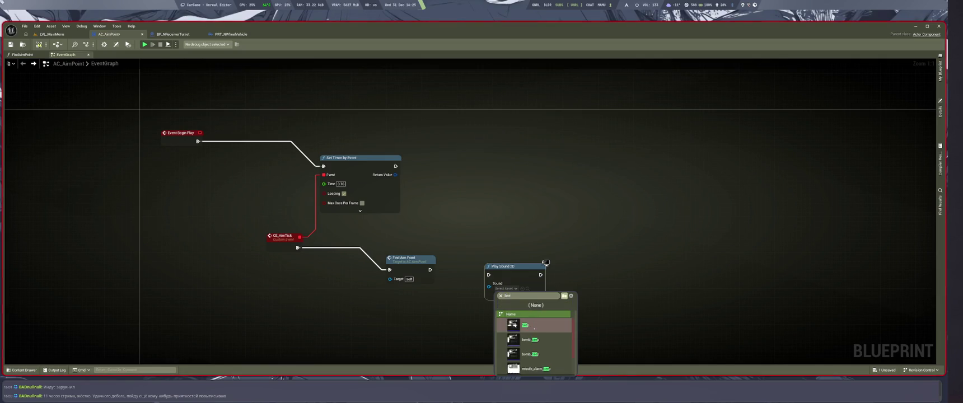
pyautogui.click(521, 324)
pyautogui.moveTo(430, 270); pyautogui.dragTo(489, 275)
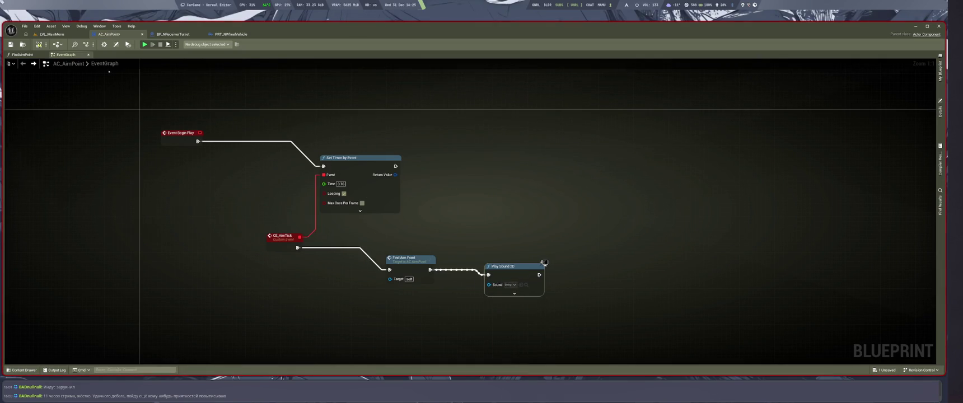
# Swap the Play Sound 2D node's sound to a different beep asset
pyautogui.click(52, 34)
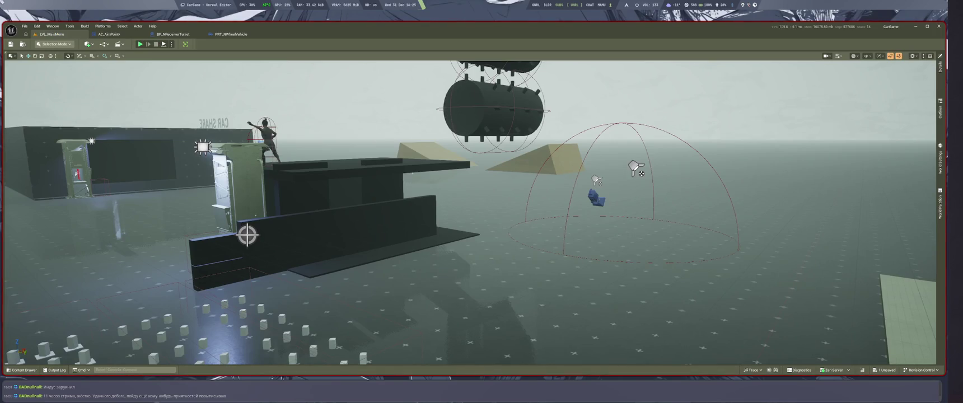
pyautogui.click(109, 35)
pyautogui.click(511, 284)
pyautogui.write('bell')
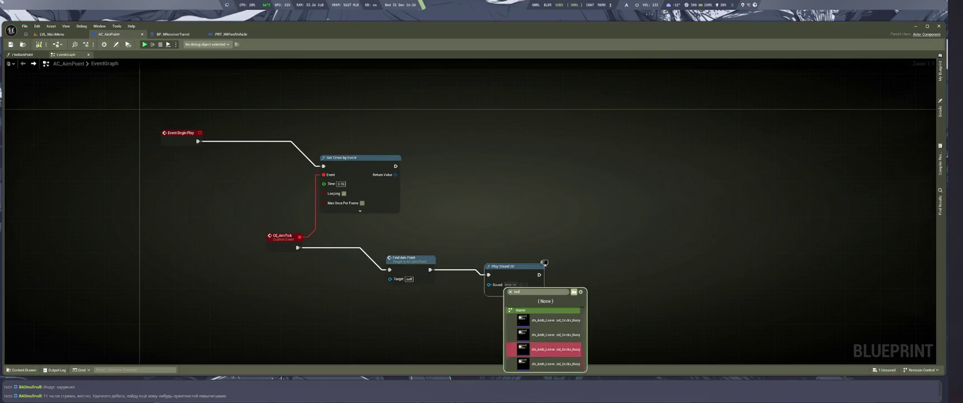
pyautogui.click(546, 342)
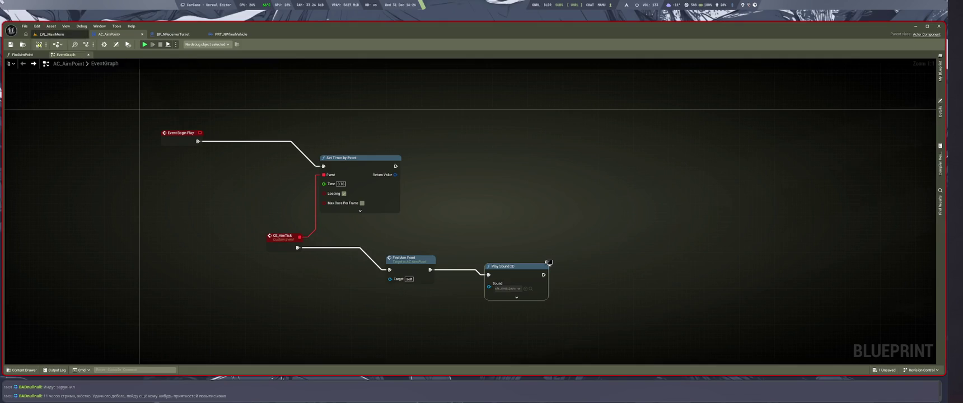
pyautogui.click(51, 34)
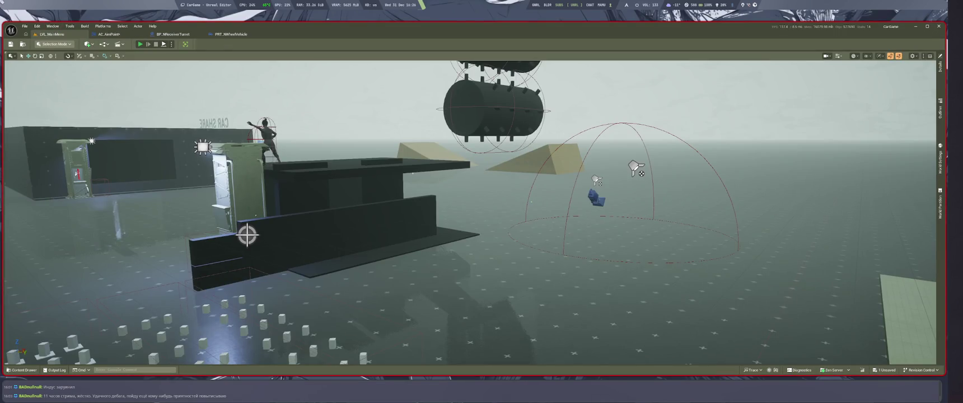
pyautogui.hotkey('alt', 'p')
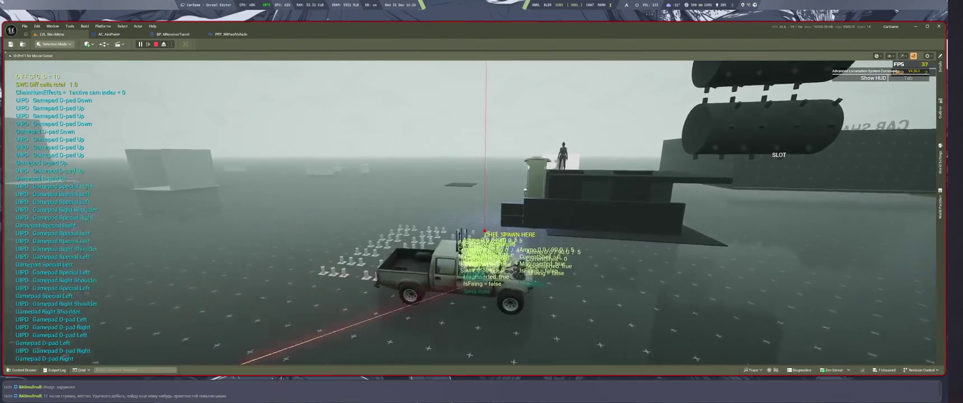
pyautogui.press('Escape')
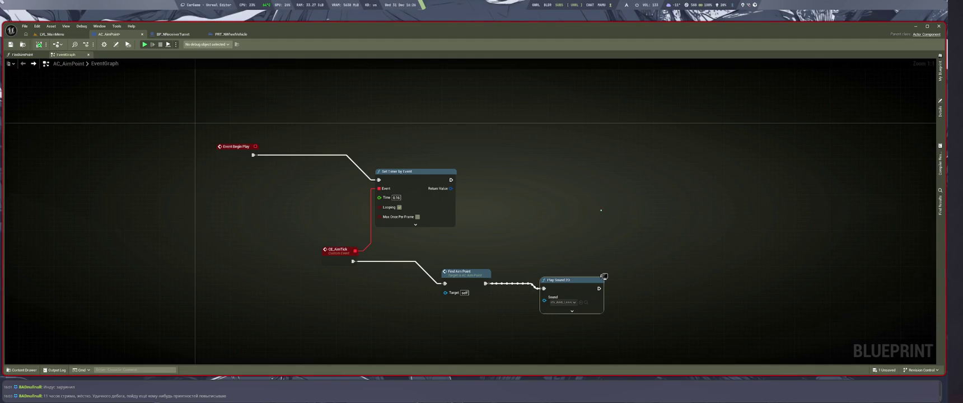
# Type the LMArena follow-up 'я сделал актор компонент и посадил его на', then return to Unreal
pyautogui.press('super+1')
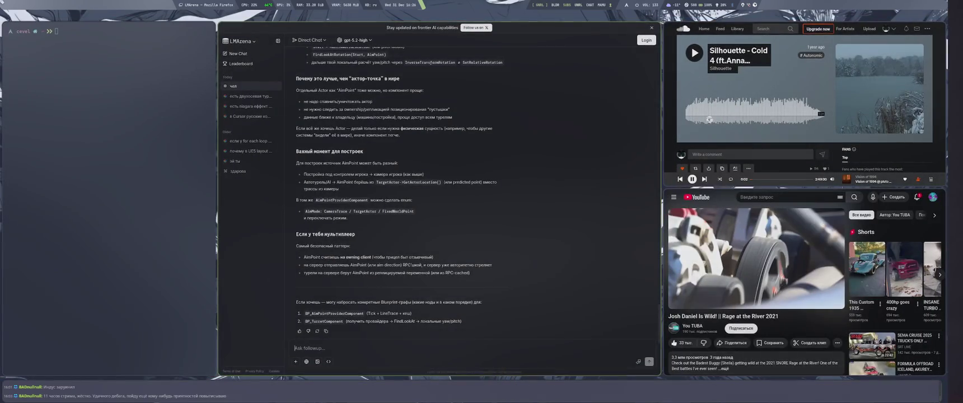
pyautogui.write('чя сделал актор компонент и посадил его на тайм')
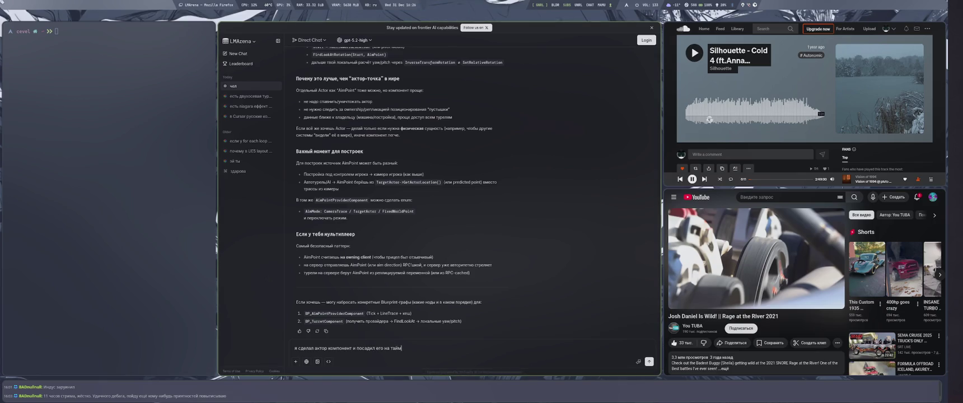
pyautogui.press('super+4')
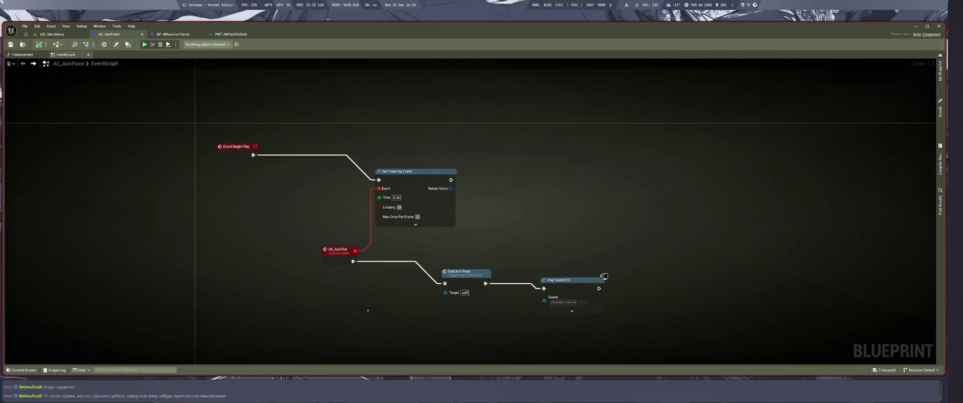
# Break on the CE_AimTick event, start a play session, and step into Find Aim Point
pyautogui.click(327, 255)
pyautogui.click(320, 246)
pyautogui.hotkey('alt', 'p')
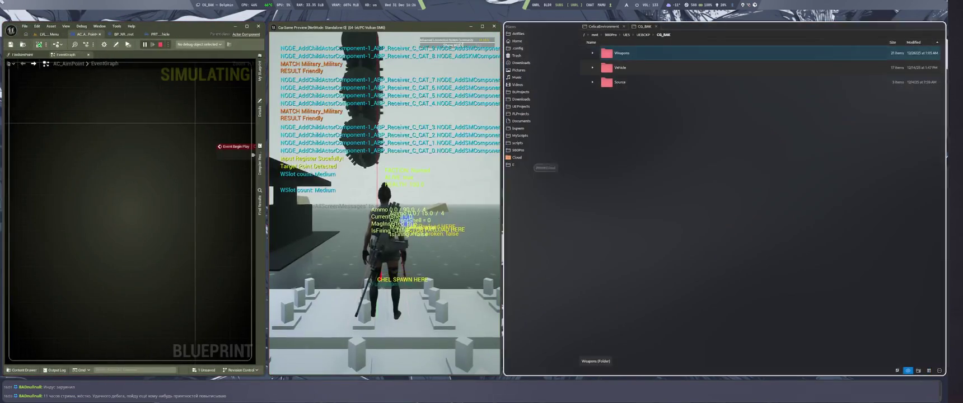
pyautogui.press('super+w')
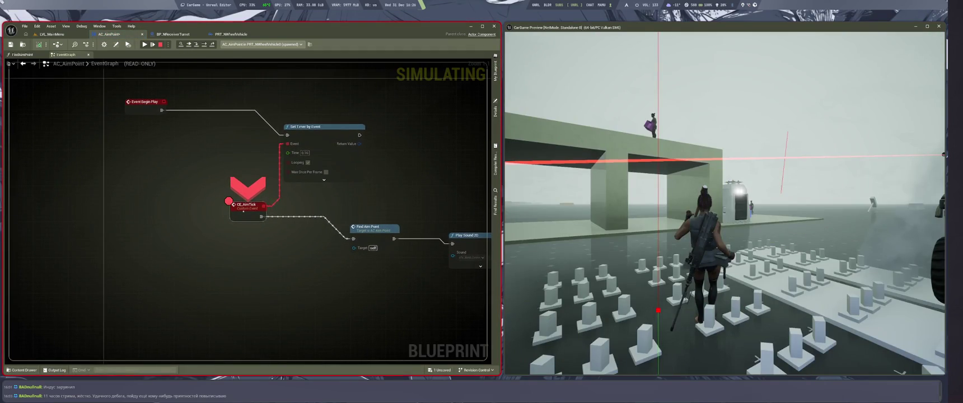
pyautogui.press('F11')
pyautogui.press('F11')
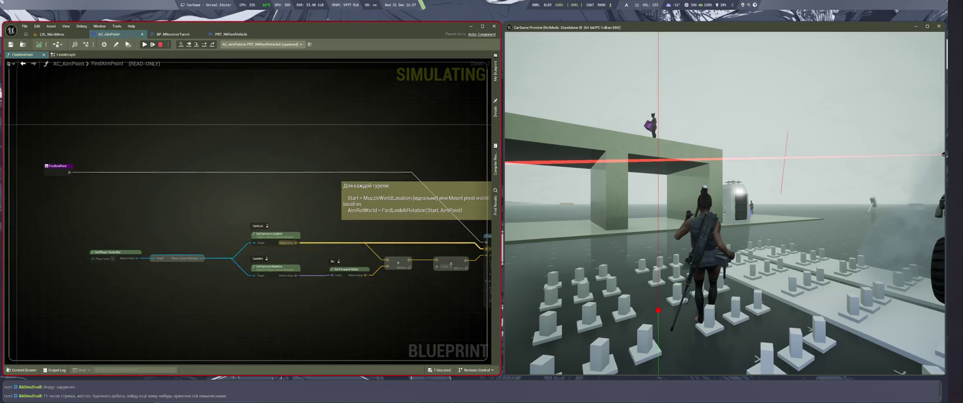
pyautogui.press('F11')
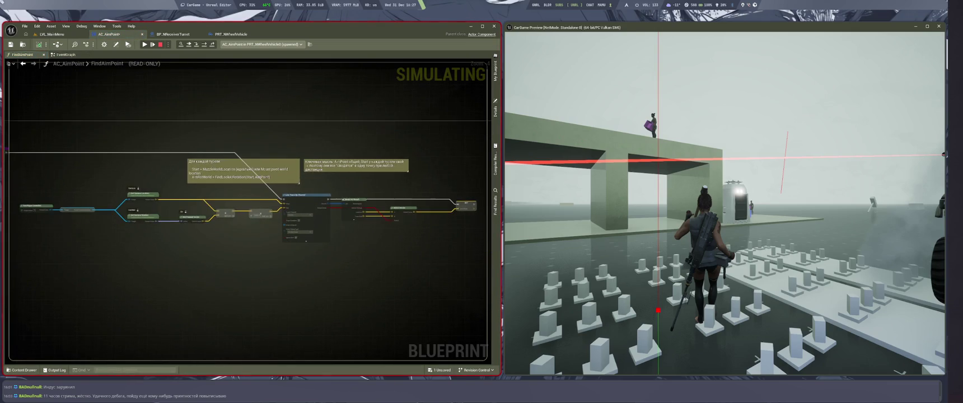
# Resume from the breakpoint, test turret aiming in the game preview, then stop it
pyautogui.hotkey('alt', 'Tab')
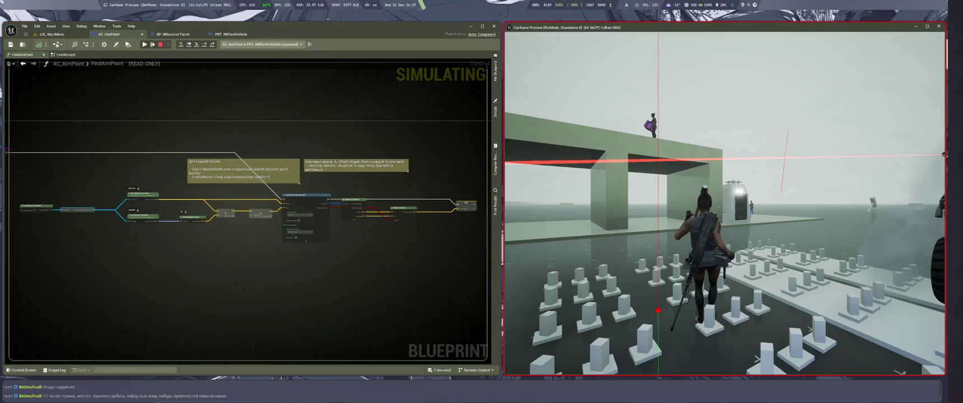
pyautogui.hotkey('alt', 'Tab')
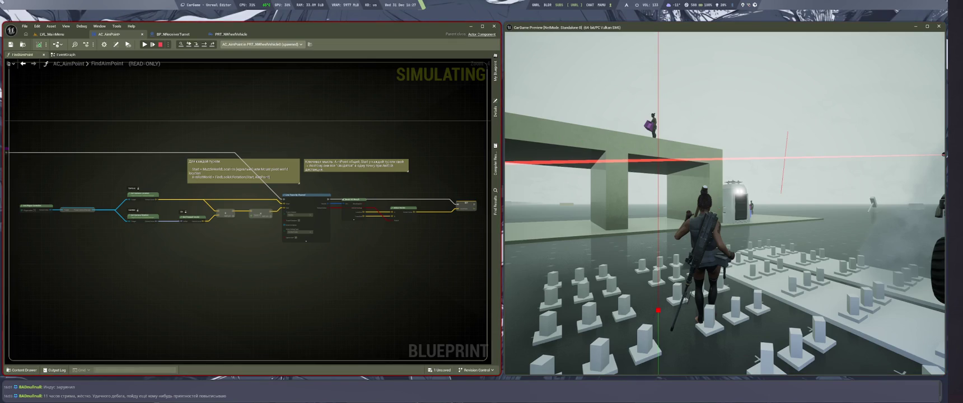
pyautogui.press('F5')
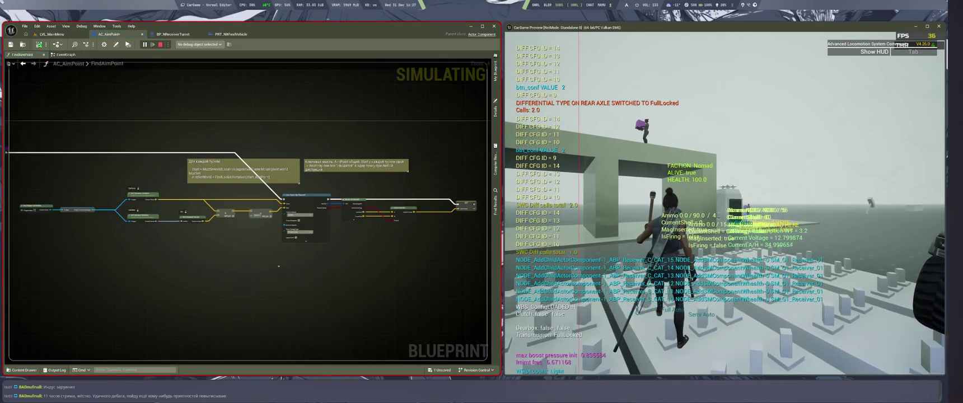
pyautogui.hotkey('alt', 'Tab')
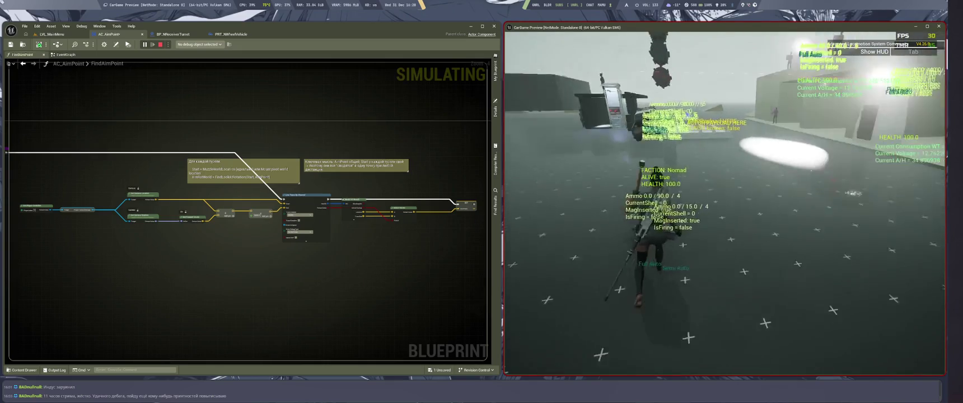
pyautogui.press('Escape')
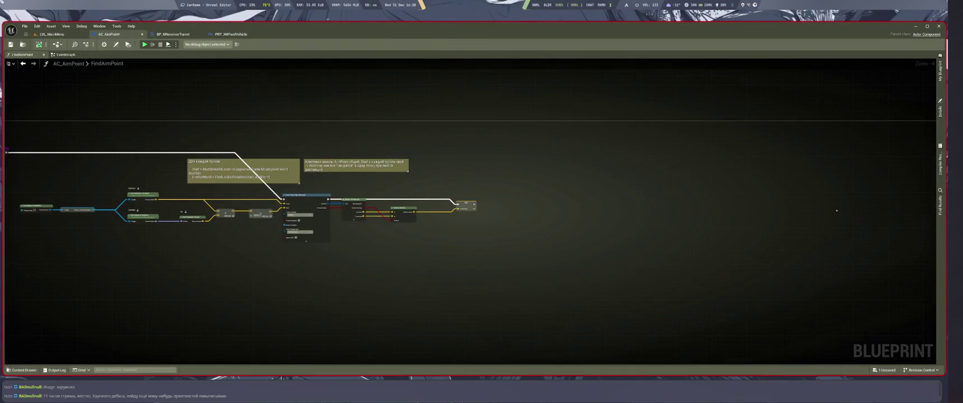
# Check the EventGraph, then zoom and pan across FindAimPoint's trace, hit-result and AimPoint nodes
pyautogui.hotkey('alt', 'Left')
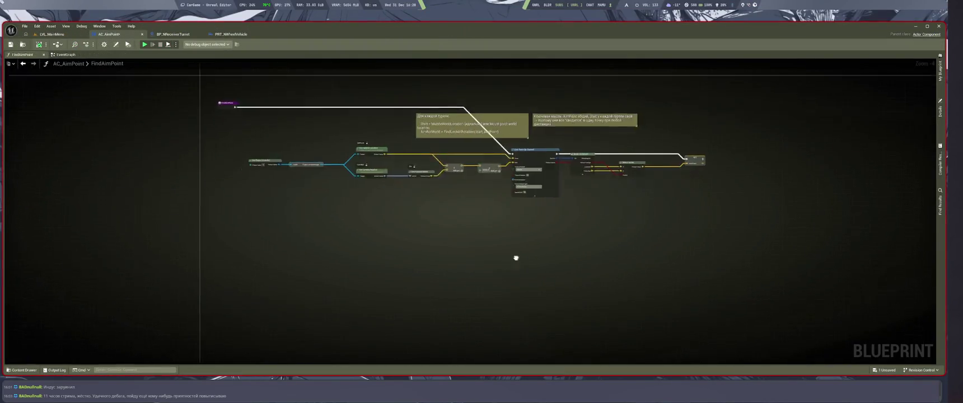
pyautogui.hotkey('alt', 'Right')
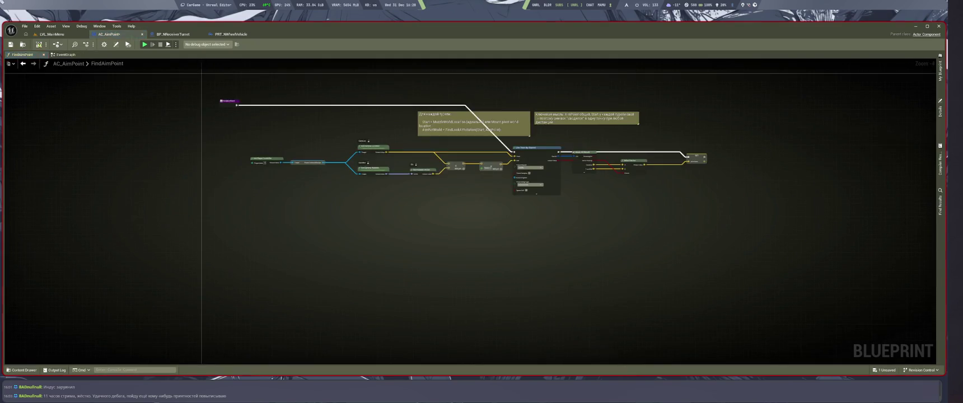
pyautogui.scroll(2, 515, 305)
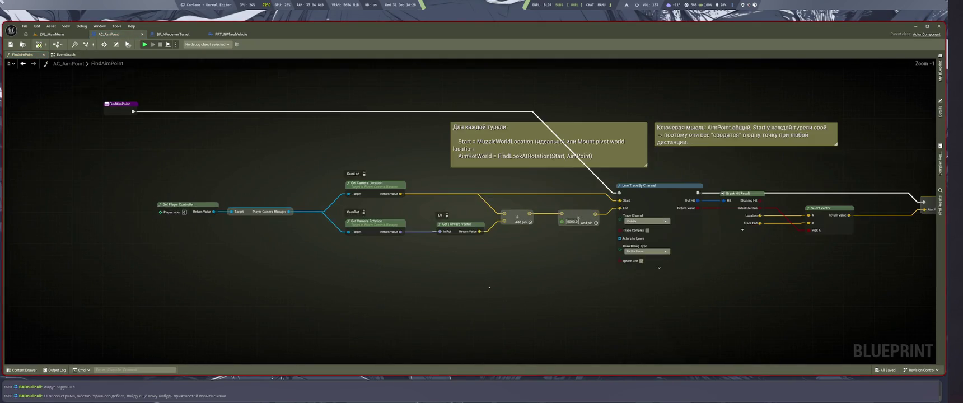
pyautogui.scroll(2, 473, 275)
pyautogui.scroll(1, 466, 333)
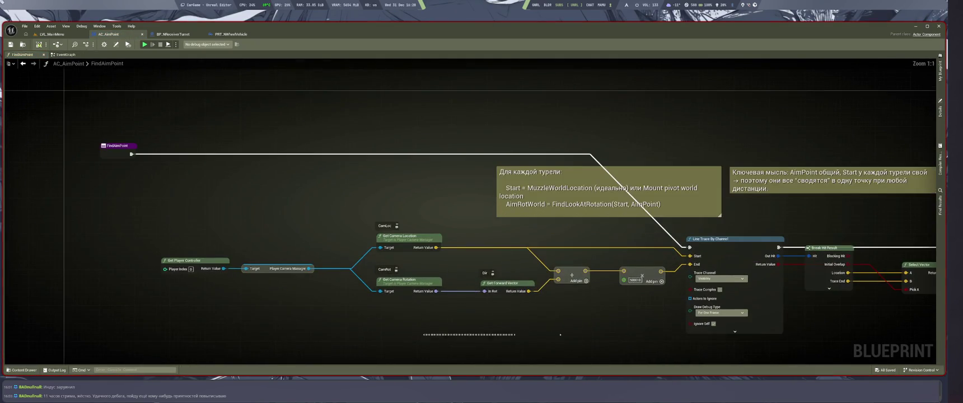
pyautogui.moveTo(493, 339); pyautogui.dragTo(395, 308)
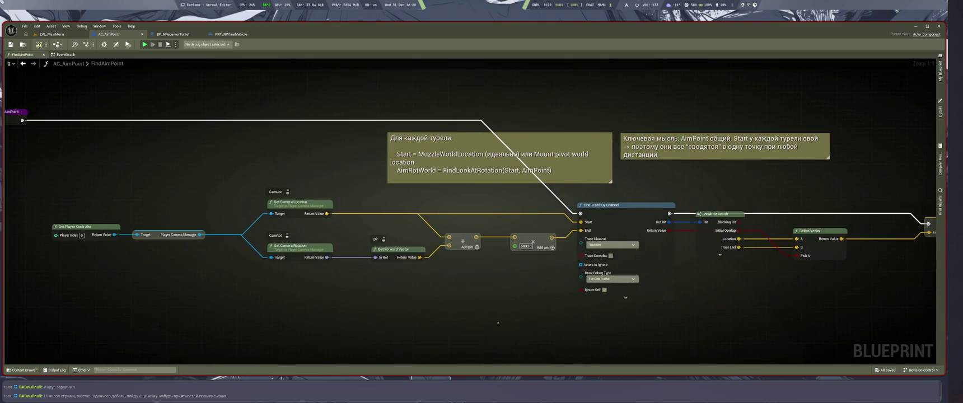
pyautogui.moveTo(666, 349); pyautogui.dragTo(468, 334)
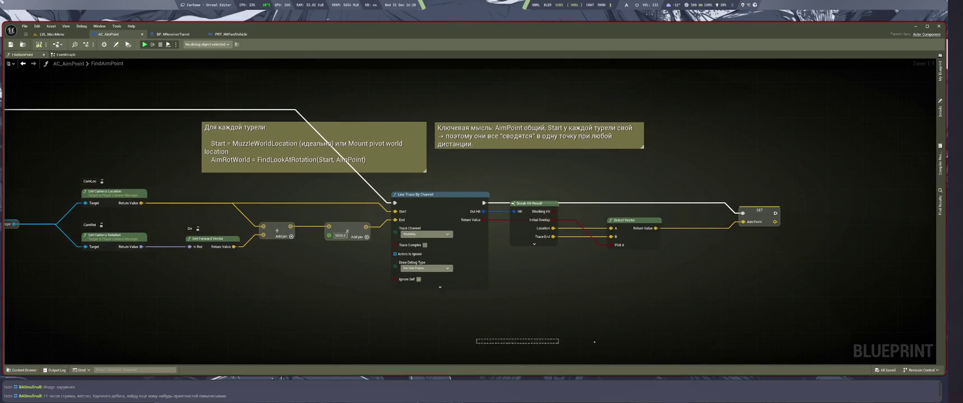
pyautogui.moveTo(389, 330); pyautogui.dragTo(598, 345)
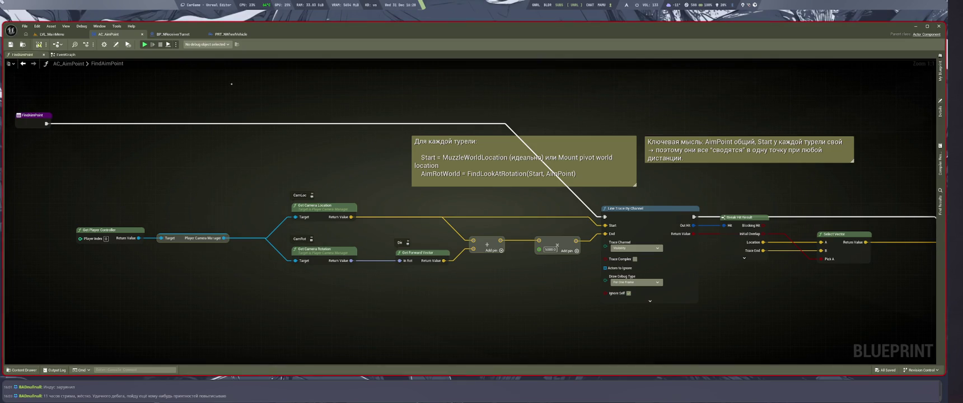
pyautogui.click(161, 33)
# Copy the turret's camera-location and forward-vector nodes into AC_AimPoint's FindAimPoint graph
pyautogui.scroll(-6, 470, 212)
pyautogui.scroll(7, 464, 189)
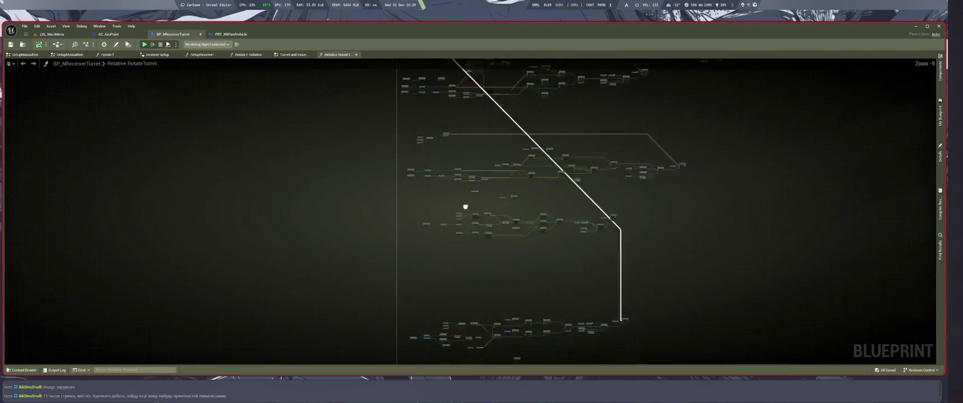
pyautogui.moveTo(192, 191); pyautogui.dragTo(240, 219)
pyautogui.moveTo(312, 245); pyautogui.dragTo(679, 319)
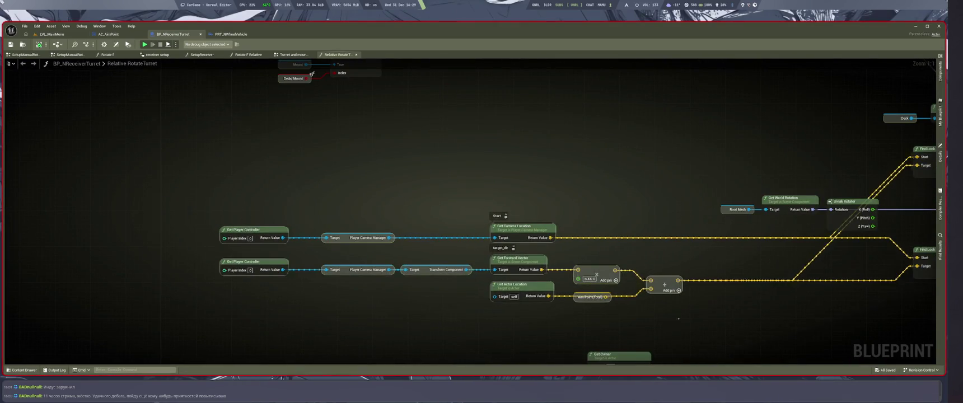
pyautogui.click(167, 101)
pyautogui.click(108, 34)
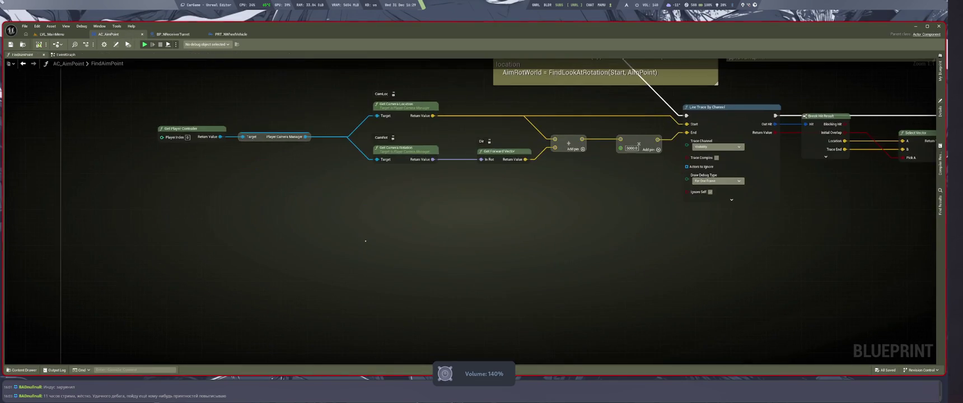
# Switch over to the LMArena chat in the browser workspace
pyautogui.press('super+2')
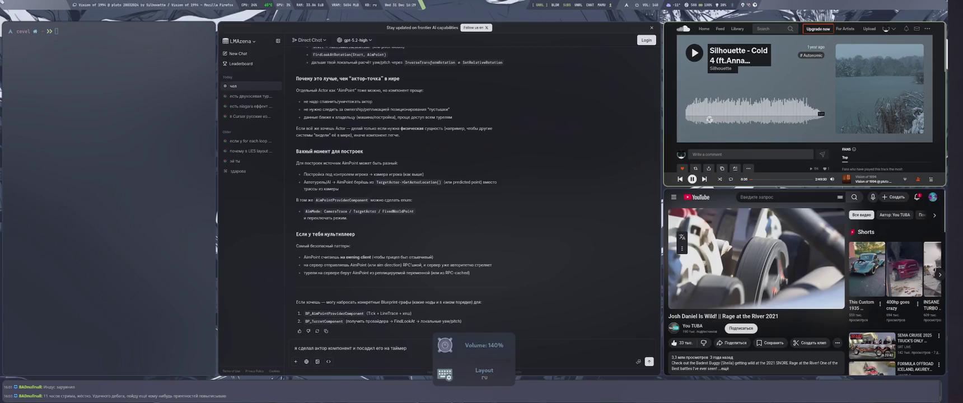
pyautogui.press('super+1')
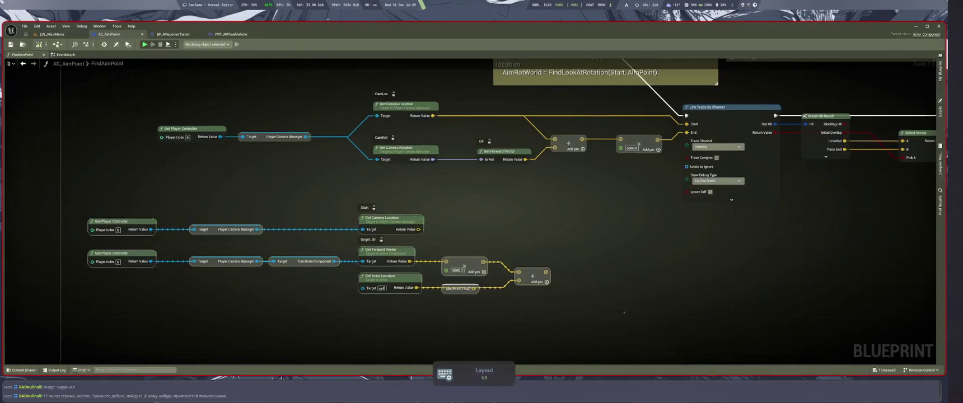
pyautogui.press('super+2')
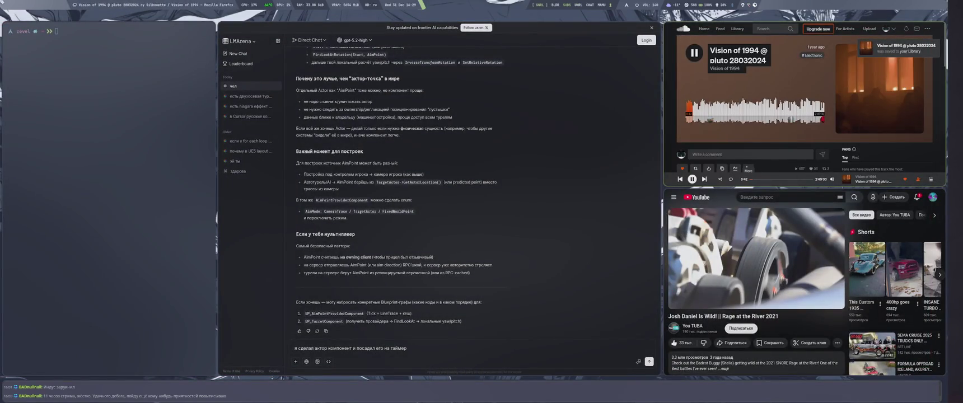
# Add the playing 'Vision of 1994' track to the for_stram and trip playlists
pyautogui.click(748, 167)
pyautogui.click(762, 130)
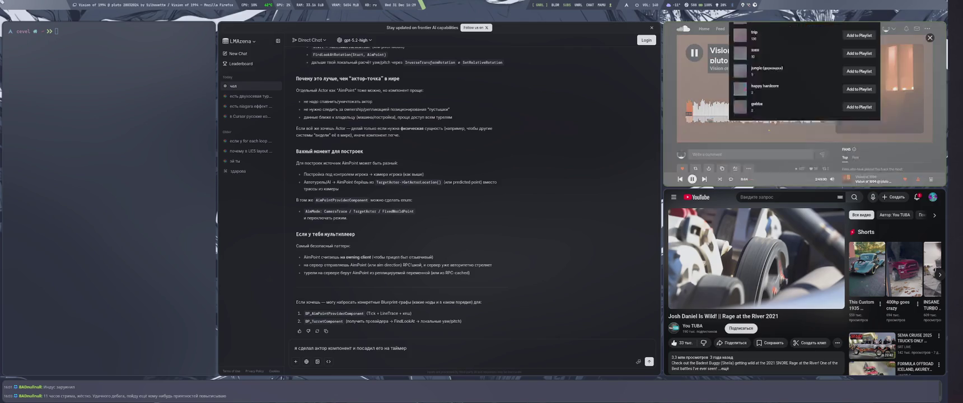
pyautogui.click(859, 145)
pyautogui.click(859, 181)
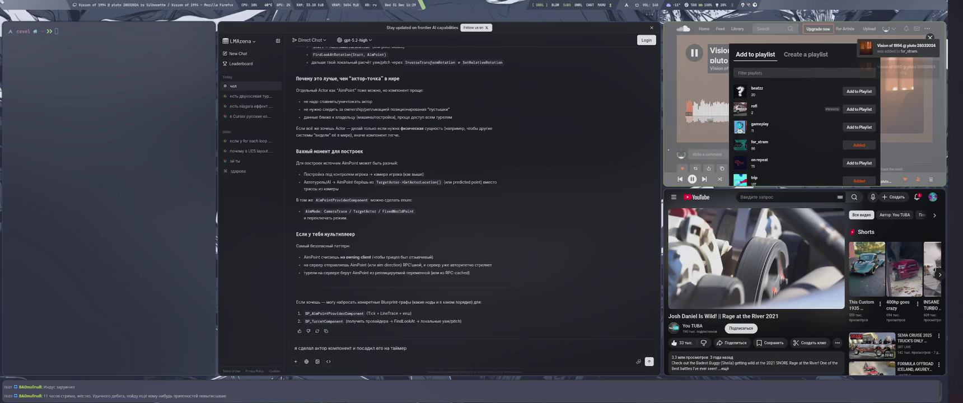
pyautogui.click(698, 146)
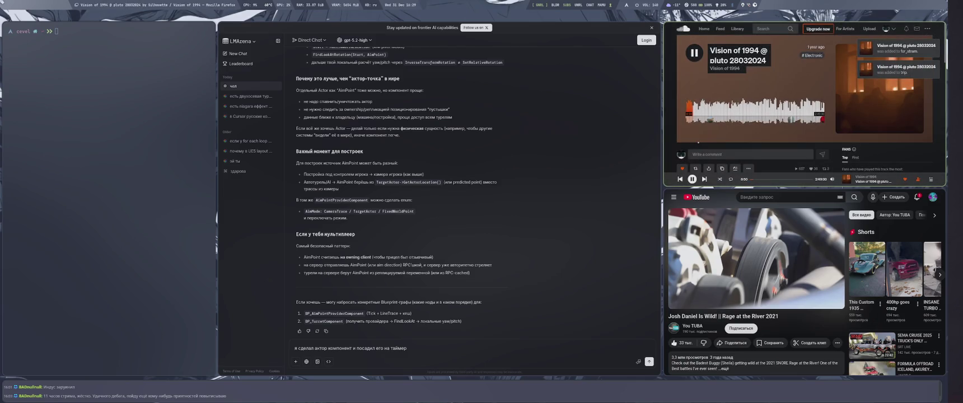
pyautogui.press('super+2')
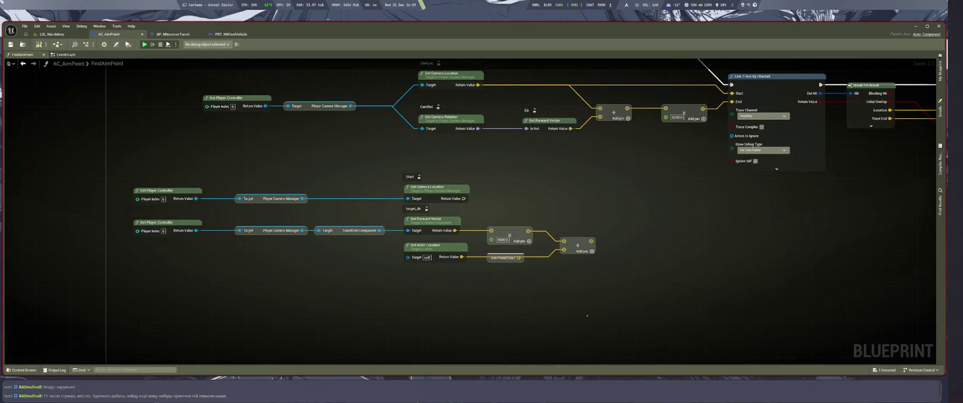
# Wire the copied camera chain's sum into the upper Add node's second input and save
pyautogui.press('Home')
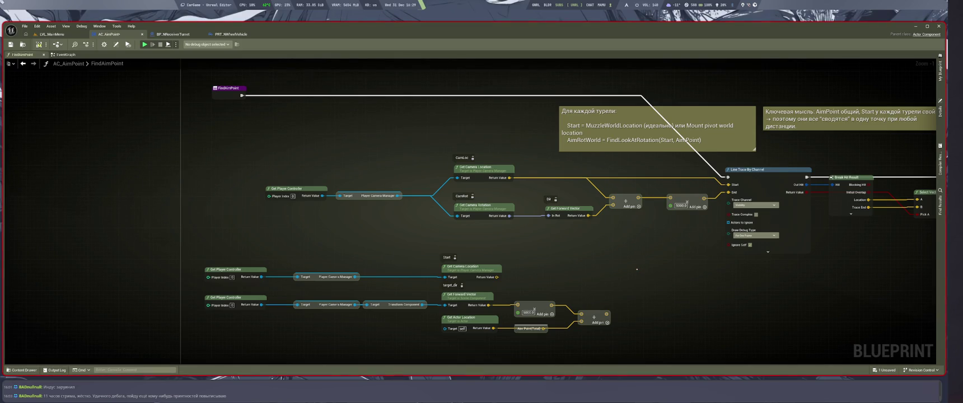
pyautogui.moveTo(551, 305)
pyautogui.mouseDown()
pyautogui.moveTo(599, 286)
pyautogui.moveTo(607, 228)
pyautogui.mouseUp()
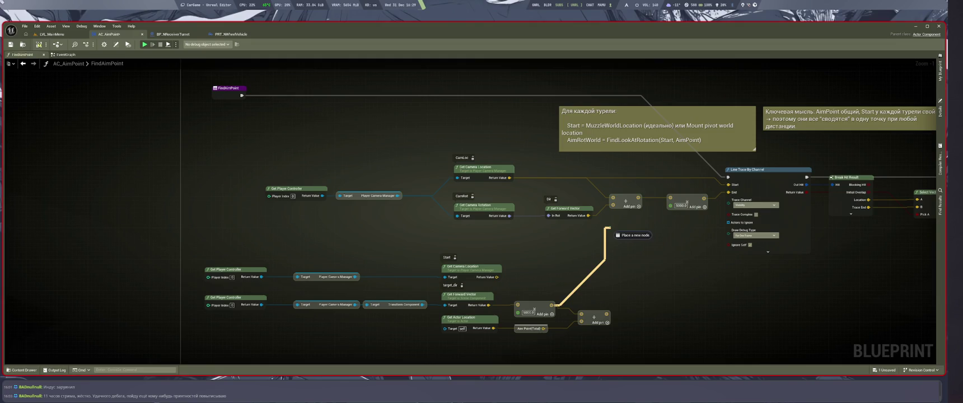
pyautogui.moveTo(608, 227); pyautogui.dragTo(613, 205)
pyautogui.hotkey('ctrl', 's')
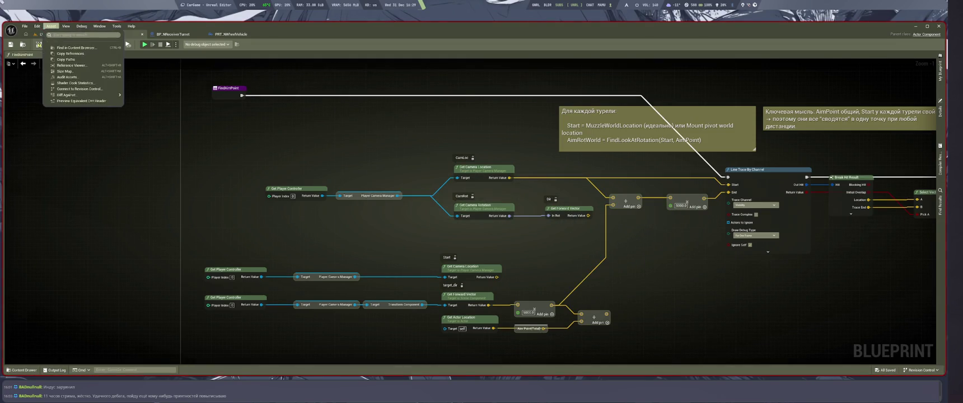
pyautogui.click(47, 34)
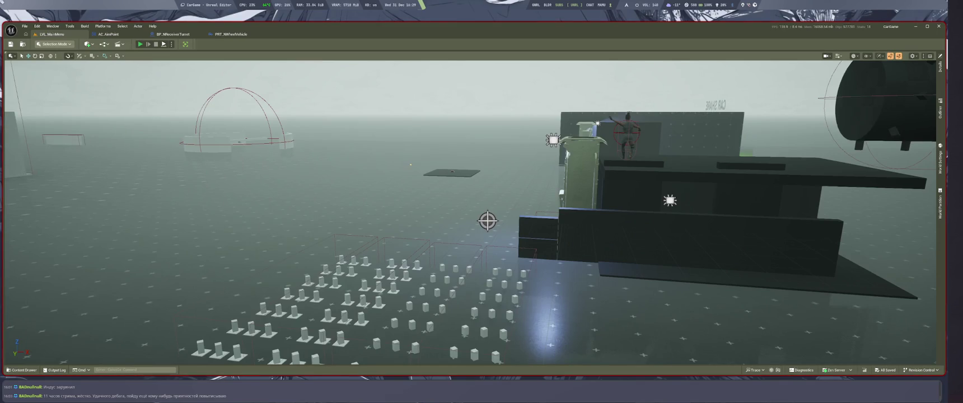
# Run a Play In Editor test of the rewired aim trace, then stop it
pyautogui.hotkey('alt', 'p')
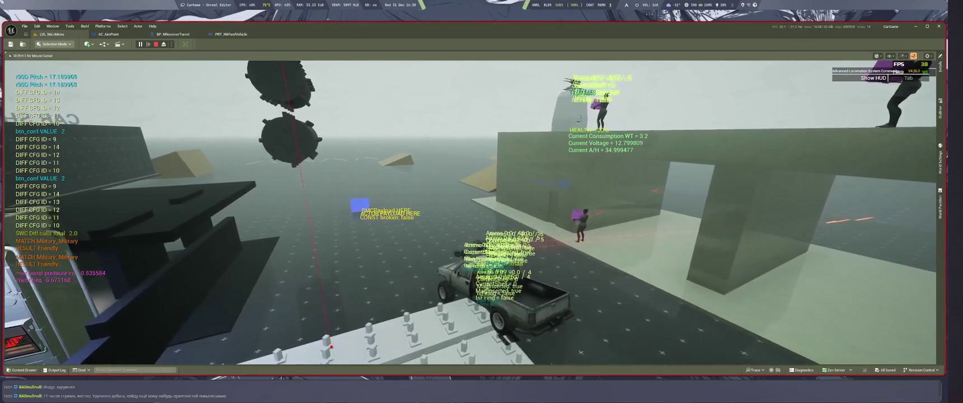
pyautogui.press('Escape')
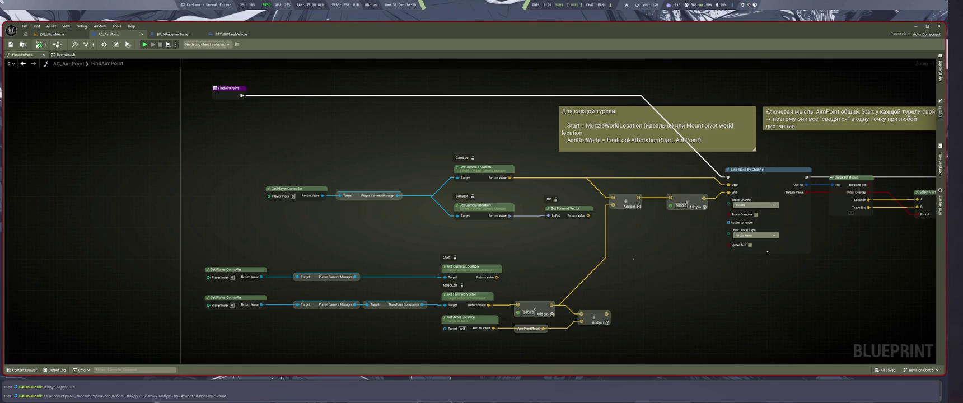
# Restore the pasted lower node group, detach the multiply node, and shift the trace chain right for room
pyautogui.moveTo(633, 259); pyautogui.dragTo(428, 272)
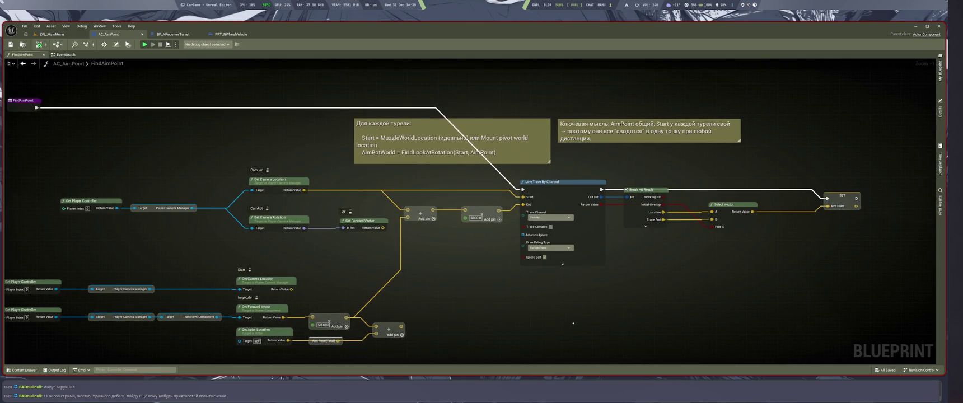
pyautogui.moveTo(576, 315); pyautogui.dragTo(706, 323)
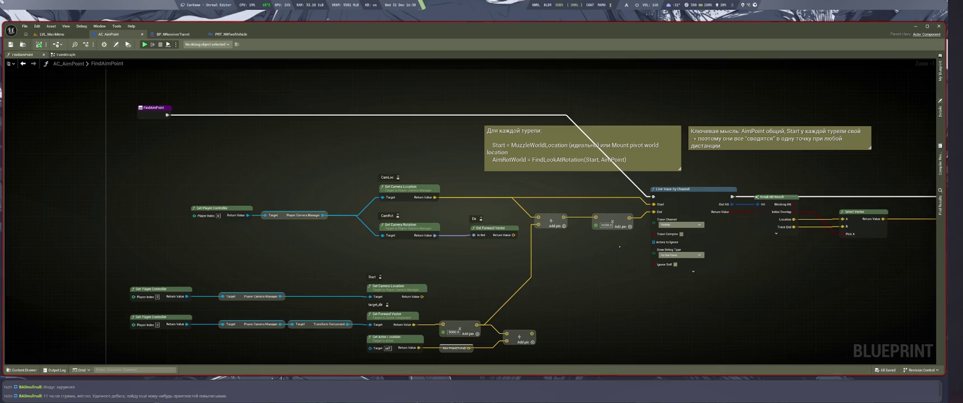
pyautogui.hotkey('ctrl', 'z')
pyautogui.hotkey('ctrl', 'y')
pyautogui.moveTo(564, 279)
pyautogui.mouseDown()
pyautogui.moveTo(588, 238)
pyautogui.moveTo(581, 246)
pyautogui.mouseUp()
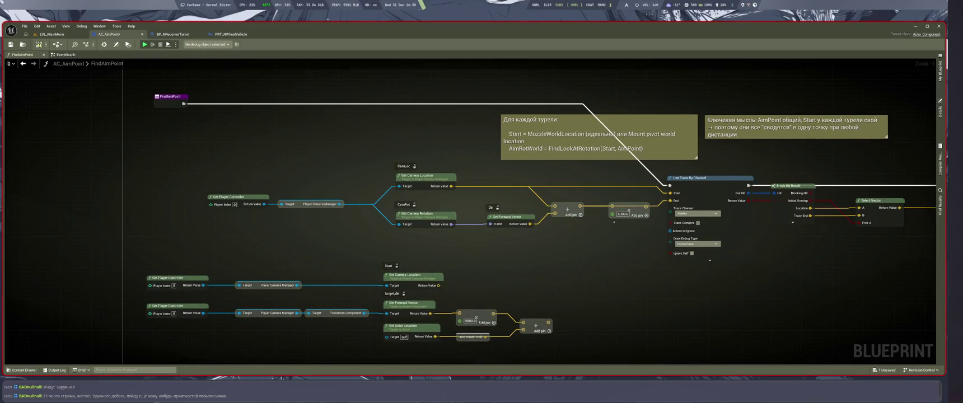
pyautogui.moveTo(629, 210)
pyautogui.mouseDown()
pyautogui.moveTo(583, 241)
pyautogui.moveTo(585, 252)
pyautogui.moveTo(432, 237)
pyautogui.mouseUp()
pyautogui.moveTo(411, 183); pyautogui.dragTo(849, 229)
pyautogui.moveTo(553, 227); pyautogui.dragTo(634, 231)
# Wire Get Forward Vector's Return Value into the multiply node and its output into the Add node
pyautogui.press('XF86AudioRaiseVolume')
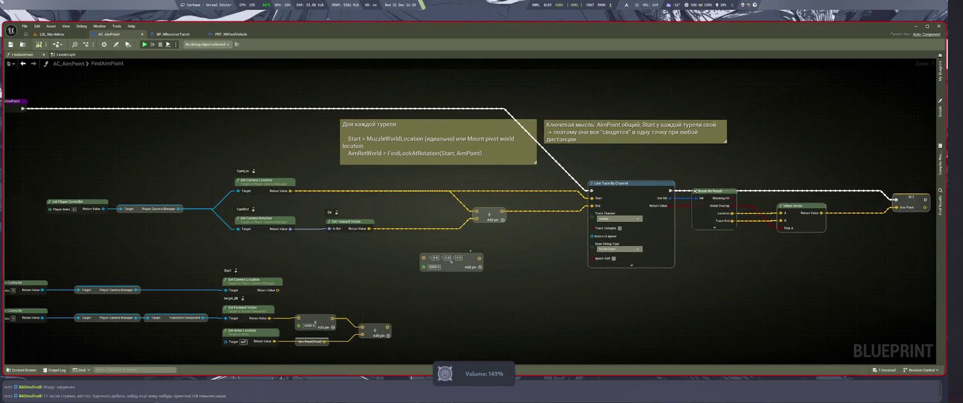
pyautogui.scroll(1, 495, 265)
pyautogui.moveTo(569, 285); pyautogui.dragTo(534, 272)
pyautogui.moveTo(455, 289); pyautogui.dragTo(459, 258)
pyautogui.moveTo(475, 208)
pyautogui.mouseDown()
pyautogui.moveTo(504, 228)
pyautogui.moveTo(601, 197)
pyautogui.mouseUp()
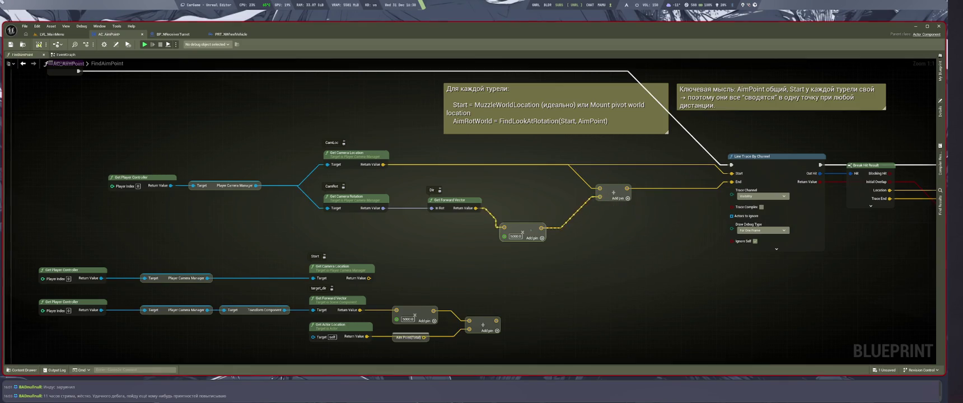
pyautogui.moveTo(521, 230); pyautogui.dragTo(517, 206)
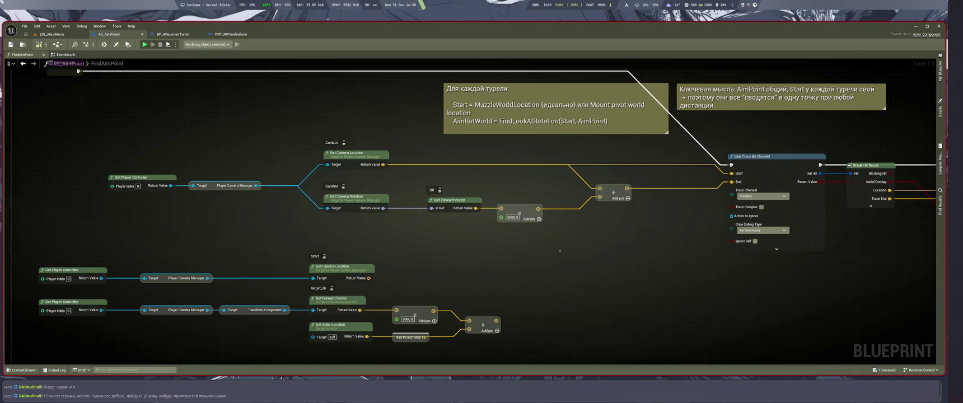
pyautogui.scroll(-1, 517, 206)
pyautogui.moveTo(580, 228); pyautogui.dragTo(447, 232)
pyautogui.scroll(1, 411, 295)
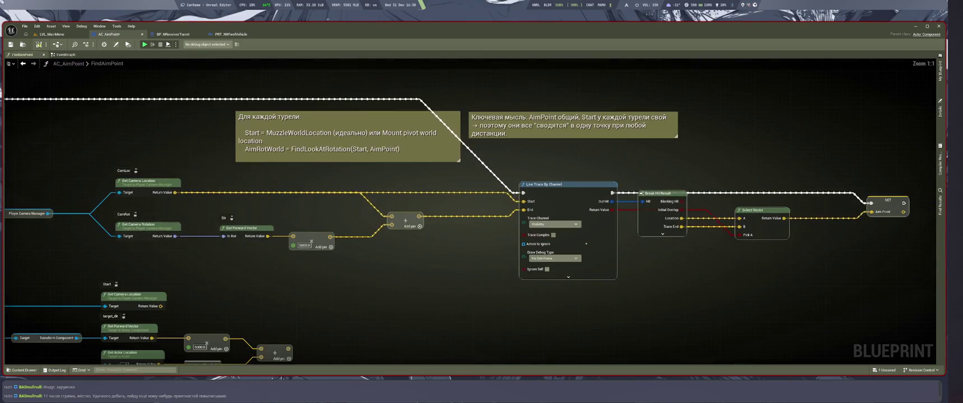
pyautogui.moveTo(411, 295); pyautogui.dragTo(509, 293)
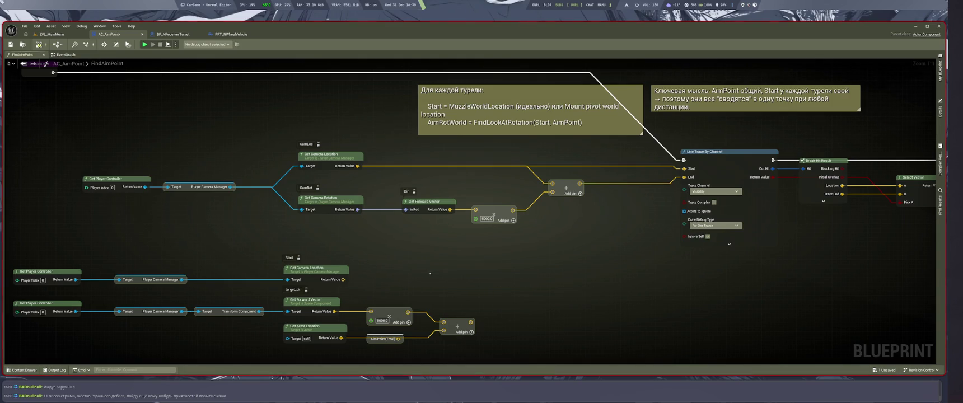
pyautogui.moveTo(464, 262); pyautogui.dragTo(512, 271)
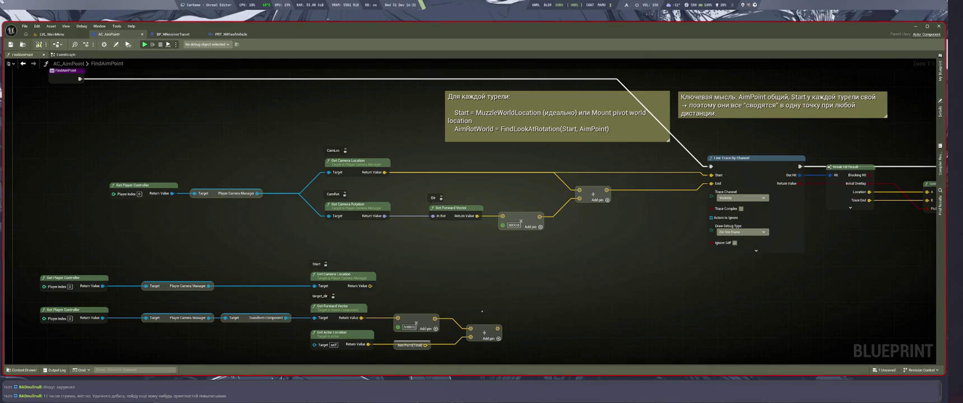
pyautogui.scroll(-2, 339, 327)
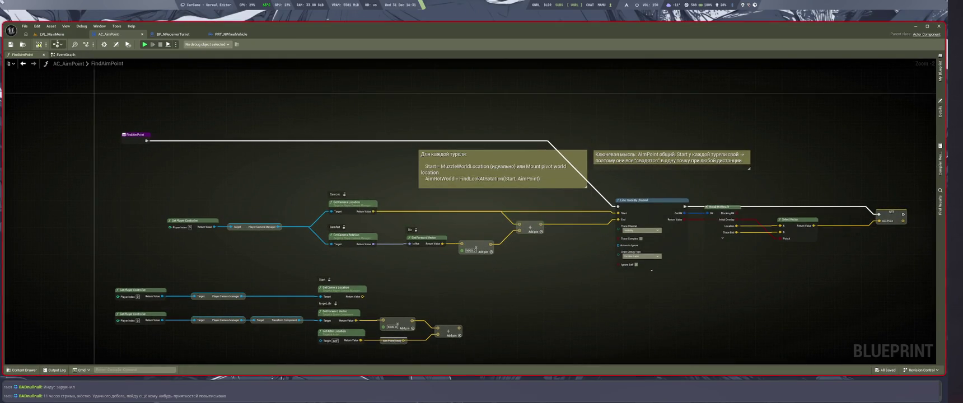
# Play-test LVL_MainMenu, stop it with Esc, and return to AC_AimPoint's EventGraph
pyautogui.click(56, 34)
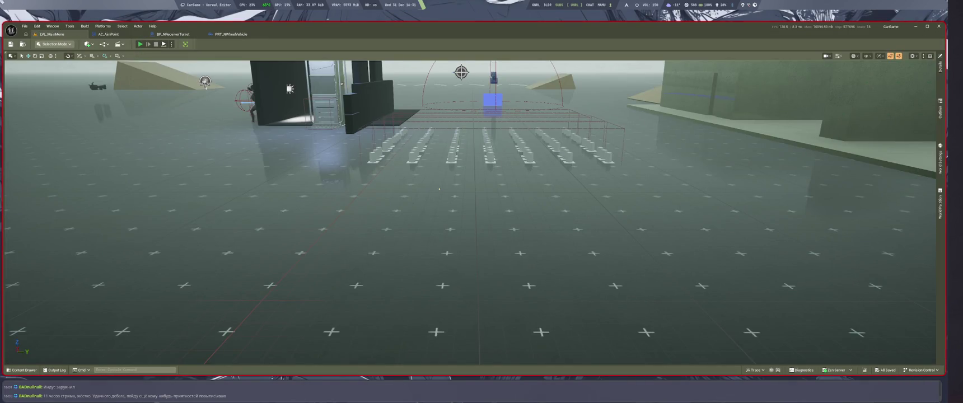
pyautogui.hotkey('alt', 'p')
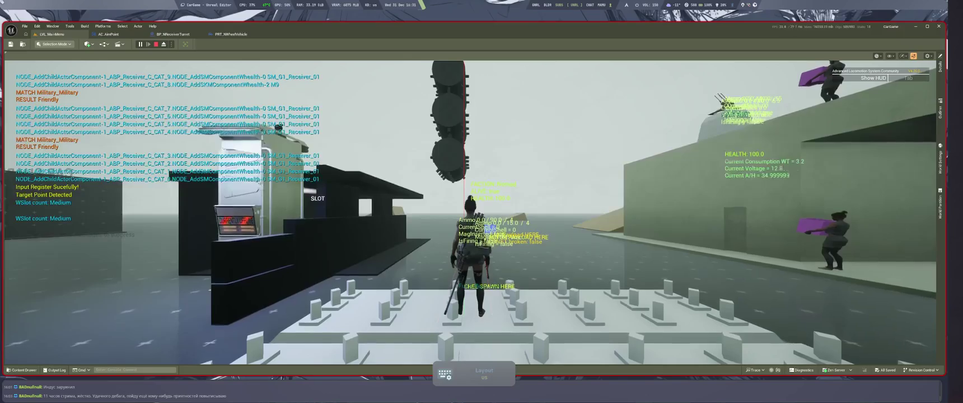
pyautogui.click(470, 213)
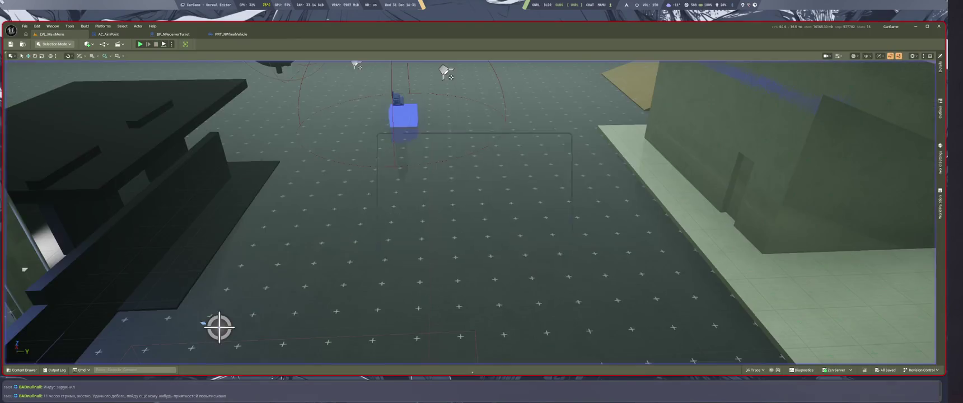
pyautogui.press('Escape')
pyautogui.click(66, 54)
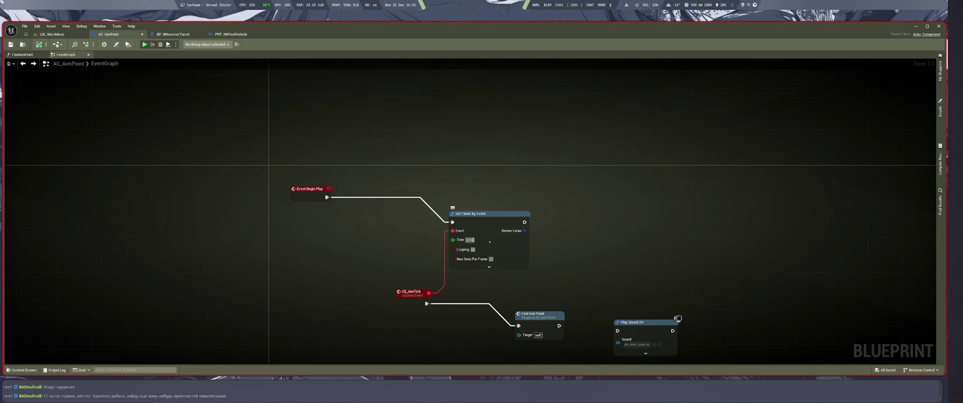
pyautogui.write('0.04')
# Promote Set Timer by Event's Return Value to a new variable named AimPointTimerHandle
pyautogui.hotkey('ctrl', 's')
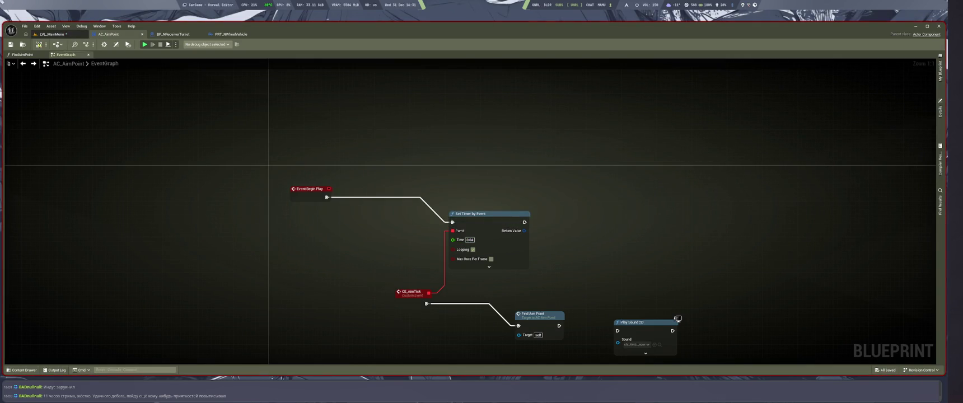
pyautogui.moveTo(672, 140); pyautogui.dragTo(546, 138)
pyautogui.moveTo(397, 229)
pyautogui.mouseDown()
pyautogui.moveTo(440, 235)
pyautogui.moveTo(430, 226)
pyautogui.mouseUp()
pyautogui.click(451, 248)
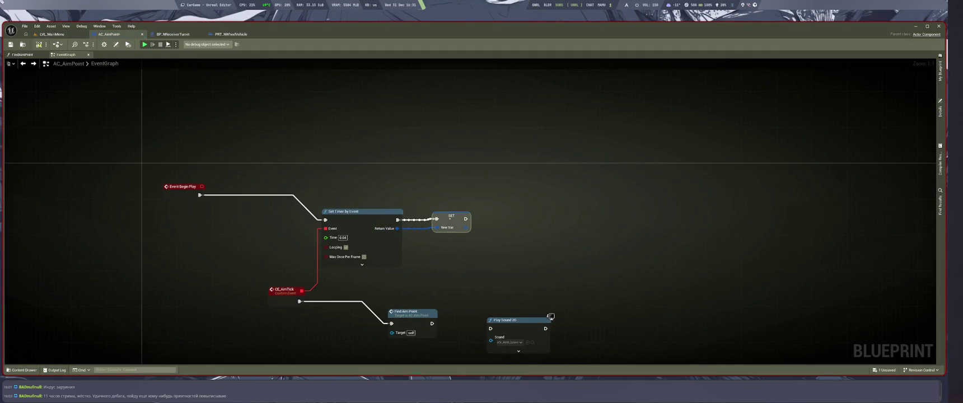
pyautogui.click(459, 247)
pyautogui.write('AimPointTimerHandle')
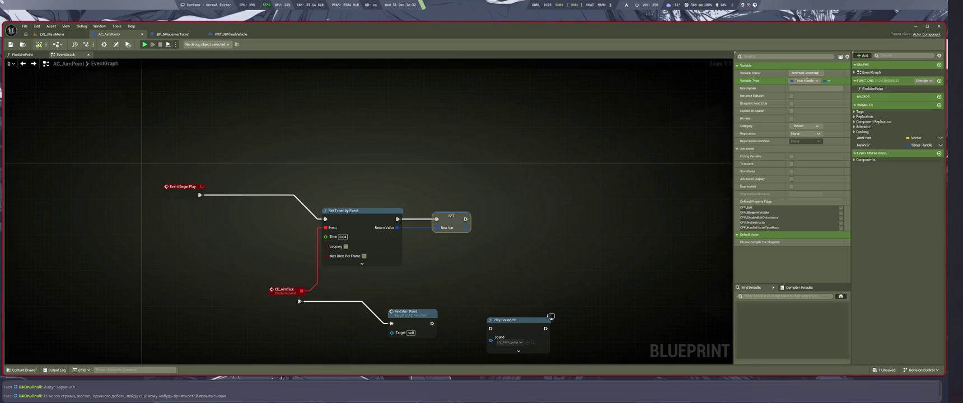
pyautogui.press('Return')
# Add a comment around the timer-handle setter, save everything, and return to the level tab
pyautogui.moveTo(550, 316); pyautogui.dragTo(572, 290)
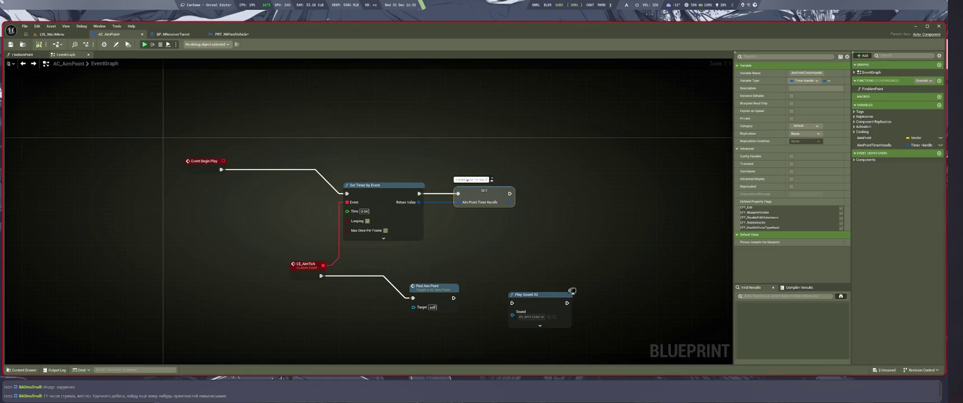
pyautogui.press('Return')
pyautogui.hotkey('ctrl', 's')
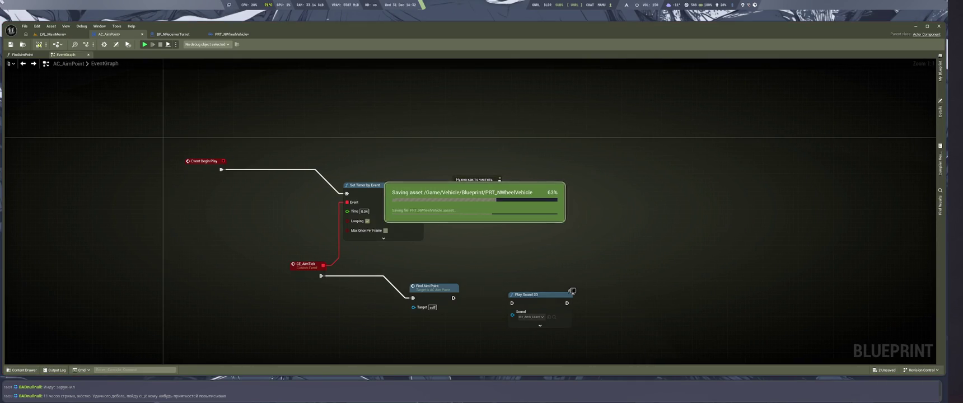
pyautogui.hotkey('ctrl', 'Tab')
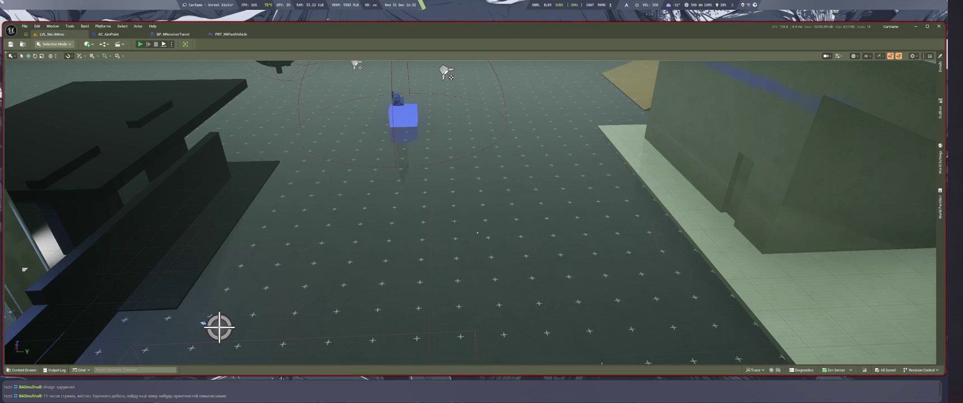
# Play in Editor, drive the pickup truck watching the turret aim, then step out on foot
pyautogui.hotkey('alt', 'p')
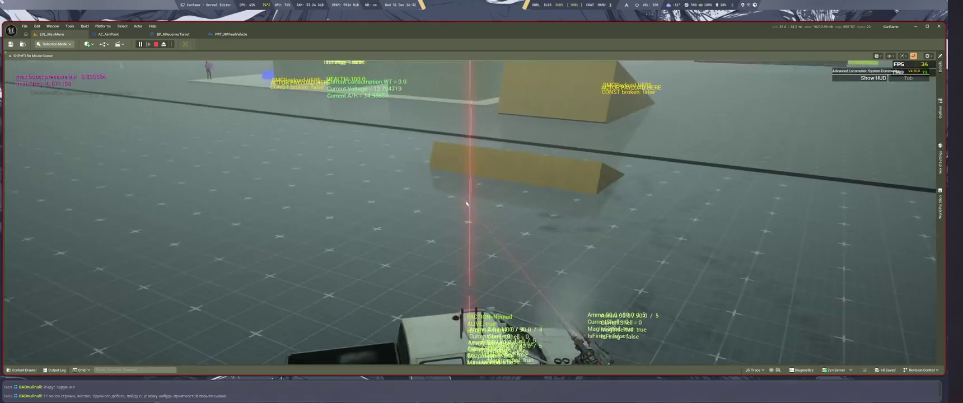
pyautogui.press('f')
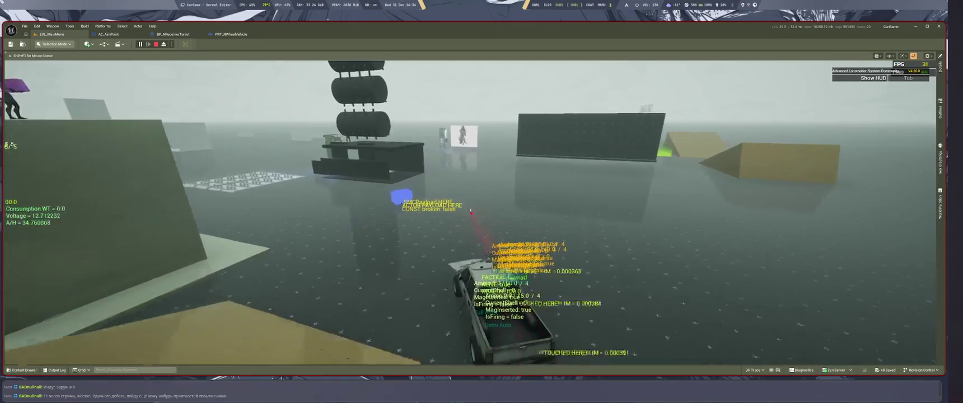
# Toggle the debug HUD and cabin view on and off with Tab, then stop the session
pyautogui.press('Tab')
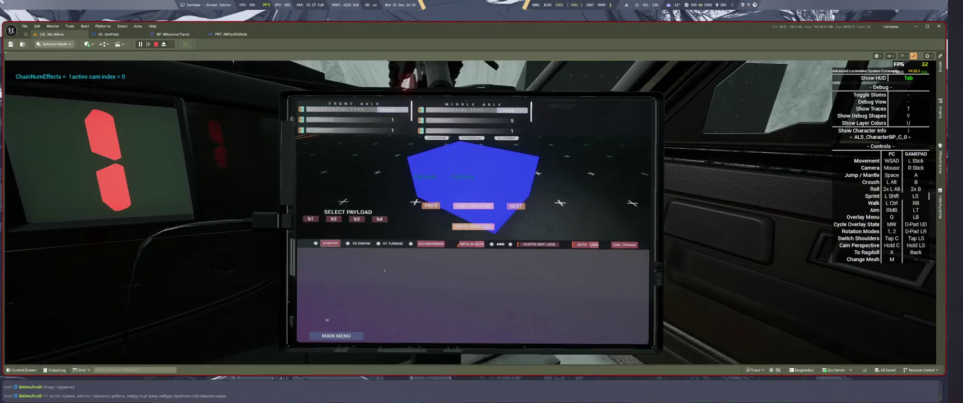
pyautogui.press('Tab')
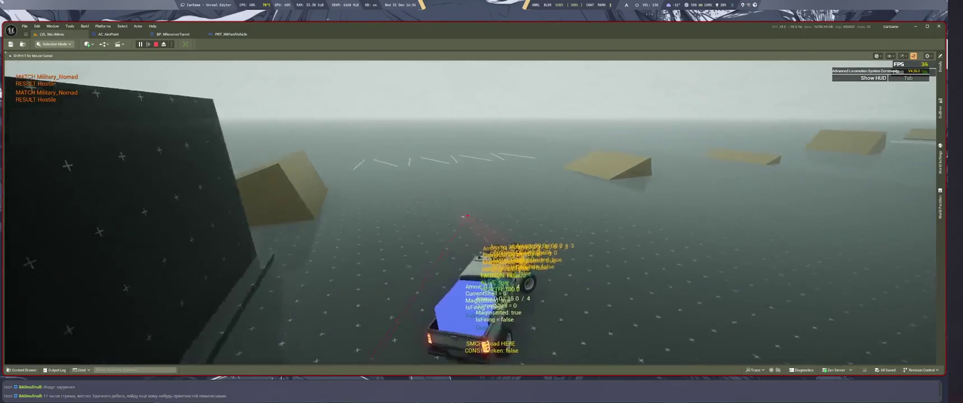
pyautogui.press('Escape')
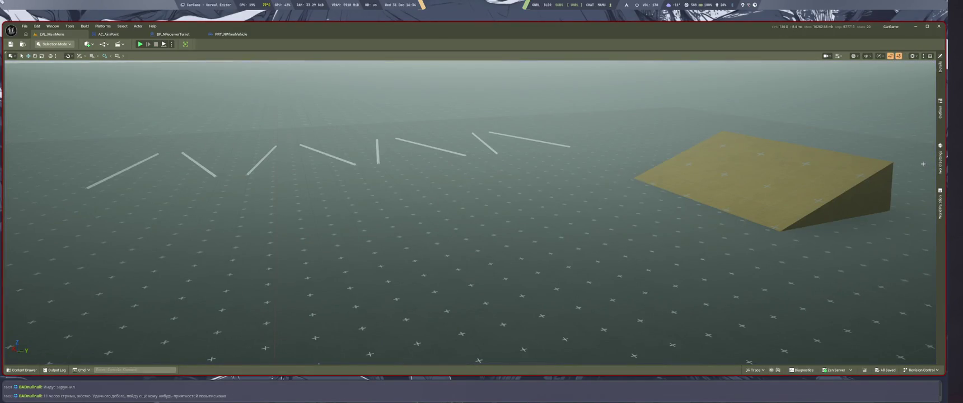
# Enter 0.04/2 in AC_AimPoint's Set Timer by Event Time for 0.02 seconds, then return to LVL_MainMenu
pyautogui.click(108, 34)
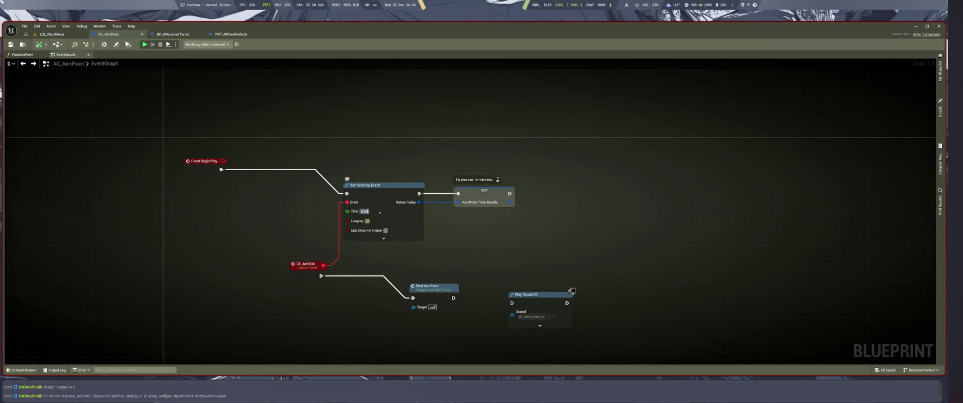
pyautogui.press('Return')
pyautogui.moveTo(429, 246); pyautogui.dragTo(446, 248)
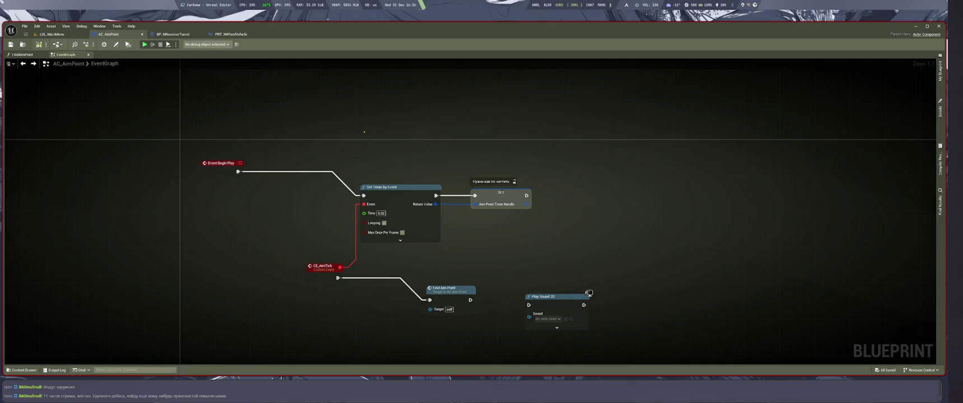
pyautogui.click(51, 34)
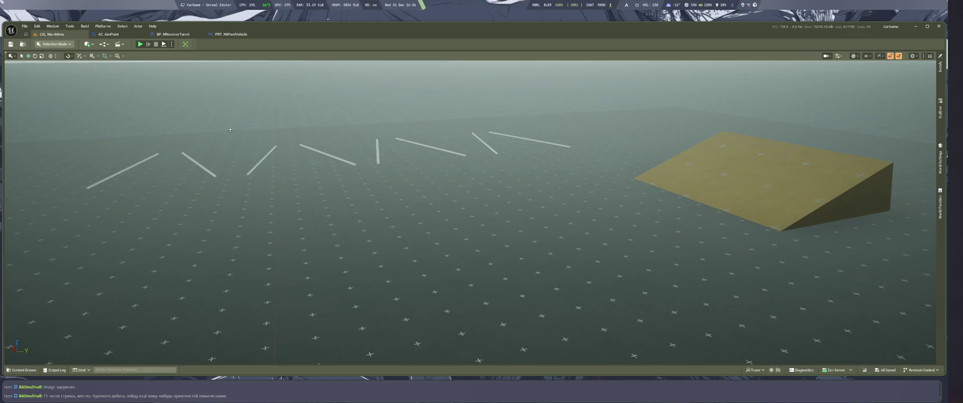
# Run Play in Editor to retest the turret aiming with the truck, then end the session
pyautogui.hotkey('alt', 'p')
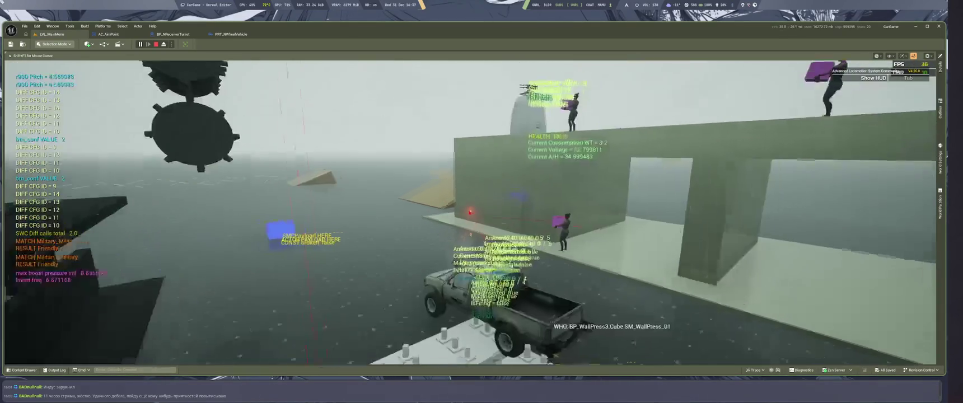
pyautogui.press('Escape')
# Send the LMArena questions about the timer component and per-tick line trace cost, then return to Unreal
pyautogui.press('super+1')
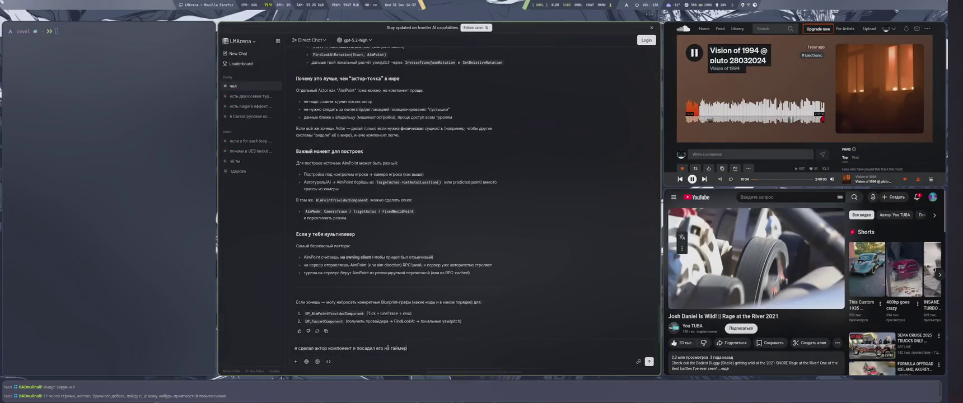
pyautogui.press('Return')
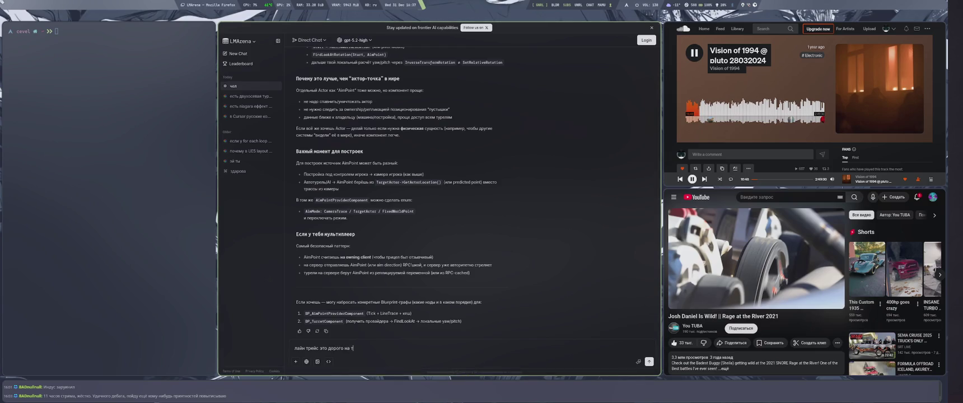
pyautogui.press('Return')
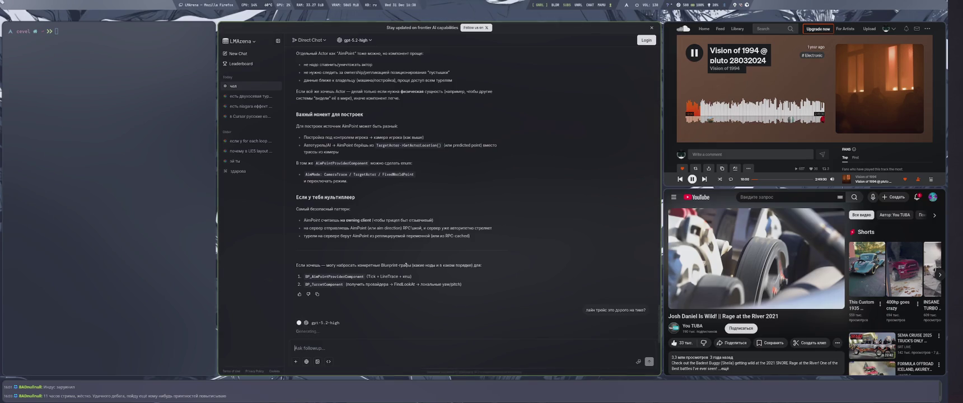
pyautogui.press('super+4')
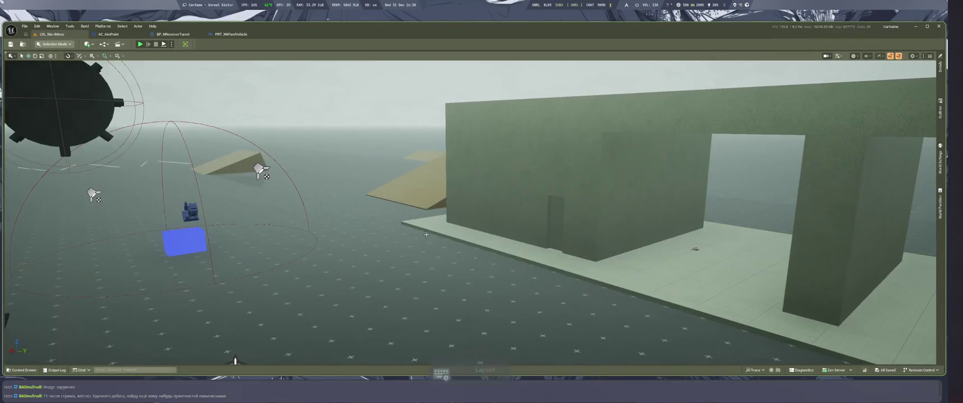
# Move Play Sound 2D to the right and type 0.0 into Set Timer by Event's Time field
pyautogui.scroll(-2, 696, 188)
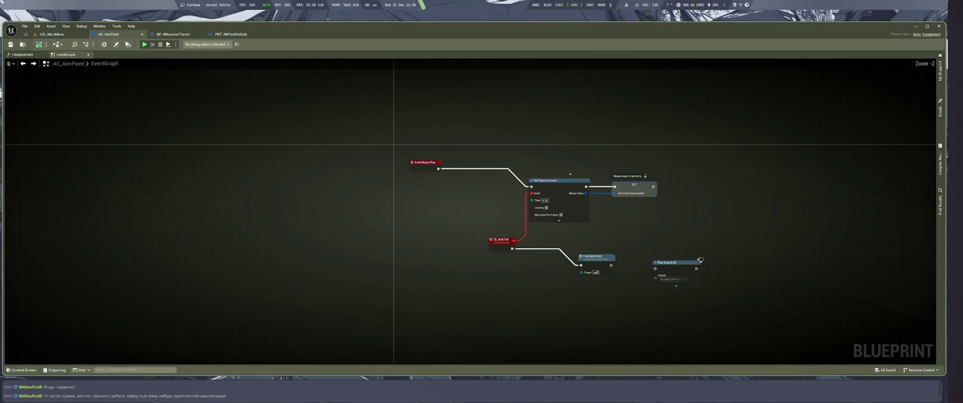
pyautogui.moveTo(669, 263); pyautogui.dragTo(807, 242)
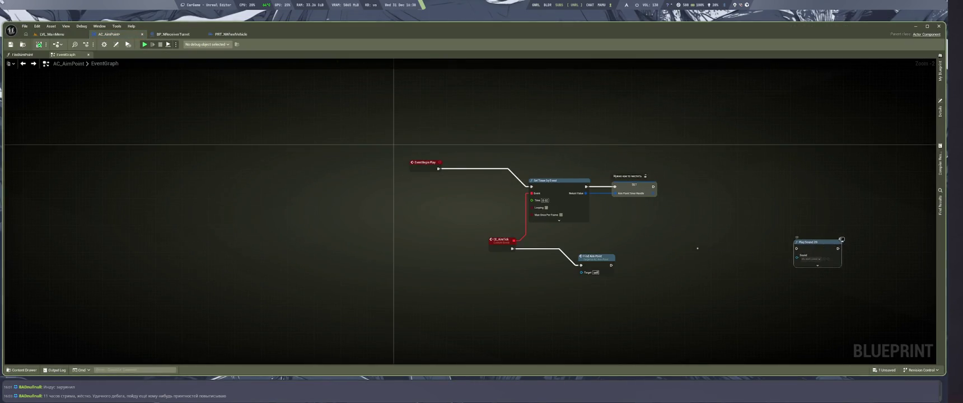
pyautogui.scroll(2, 677, 253)
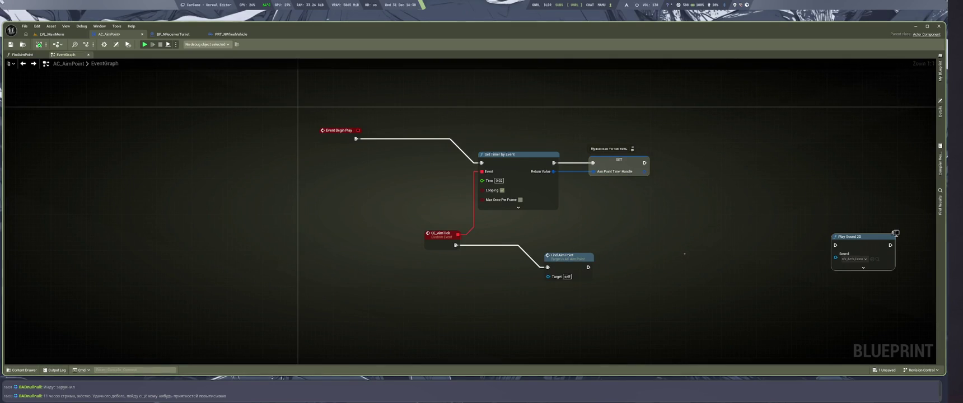
pyautogui.moveTo(895, 233)
pyautogui.mouseDown()
pyautogui.moveTo(838, 238)
pyautogui.moveTo(908, 229)
pyautogui.mouseUp()
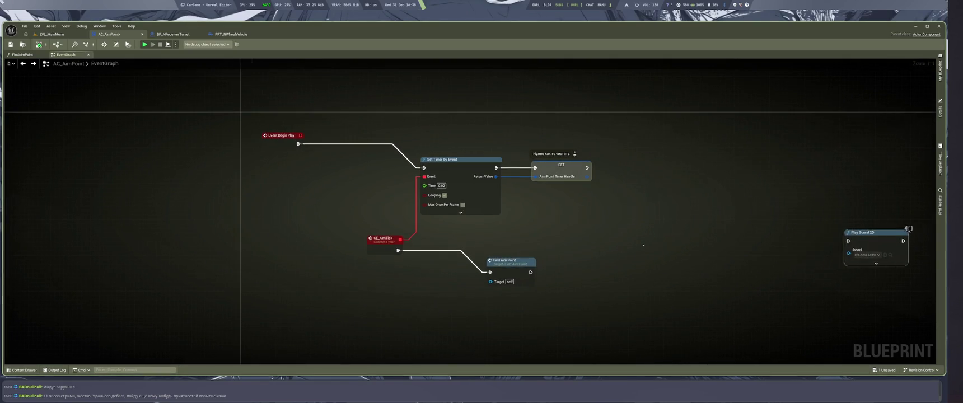
pyautogui.moveTo(514, 215); pyautogui.dragTo(544, 238)
pyautogui.click(471, 209)
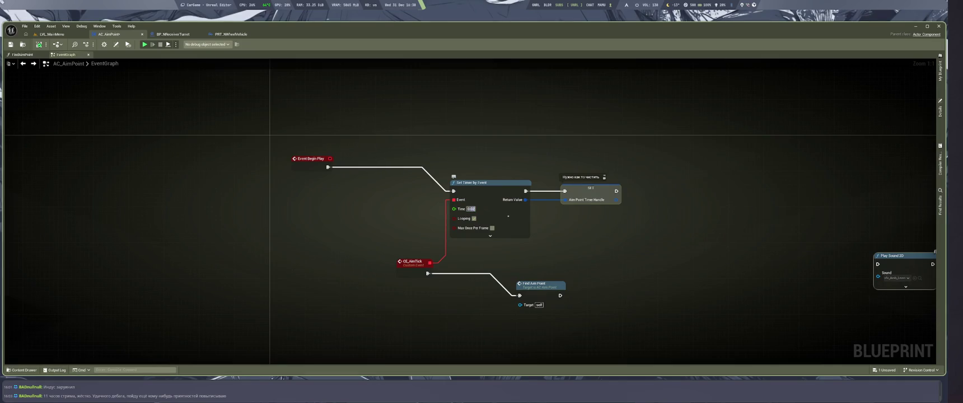
pyautogui.write('0.0')
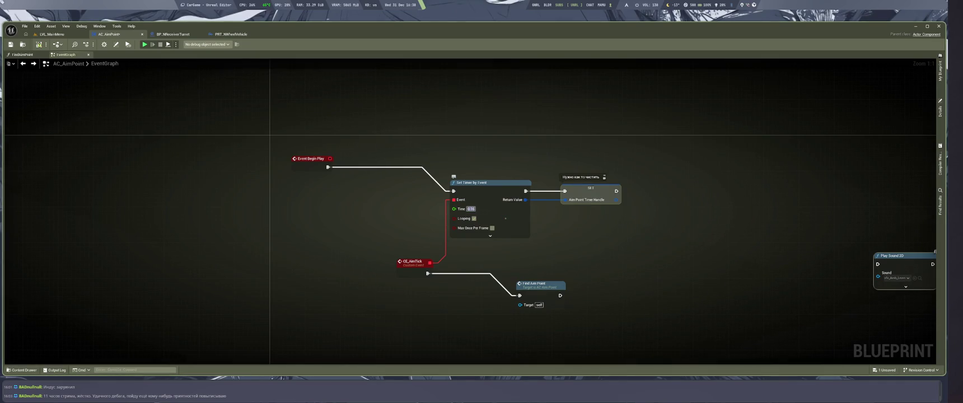
# Open FindAimPoint, save, and add a Make Interpolate node from Select Vector's Return Value
pyautogui.doubleClick(537, 285)
pyautogui.scroll(2, 669, 292)
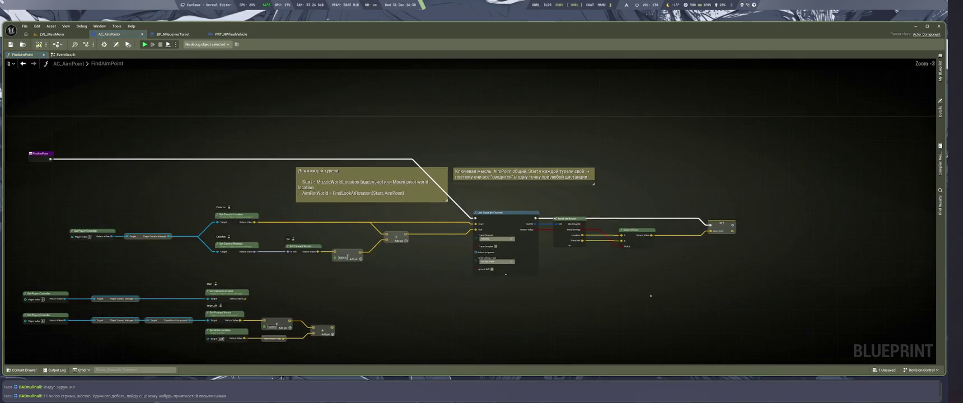
pyautogui.hotkey('ctrl', 's')
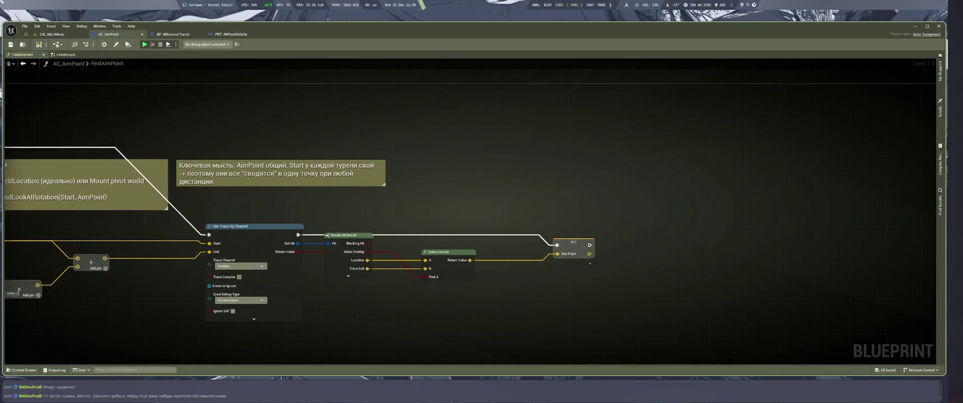
pyautogui.moveTo(469, 261); pyautogui.dragTo(574, 287)
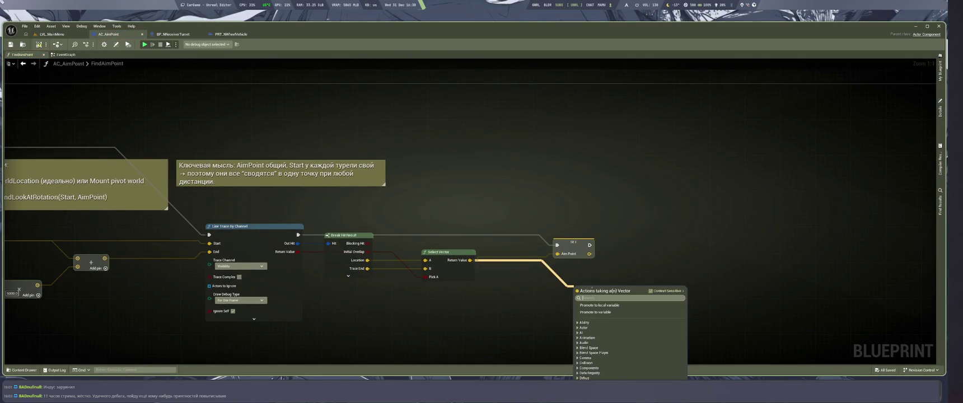
pyautogui.write('inter')
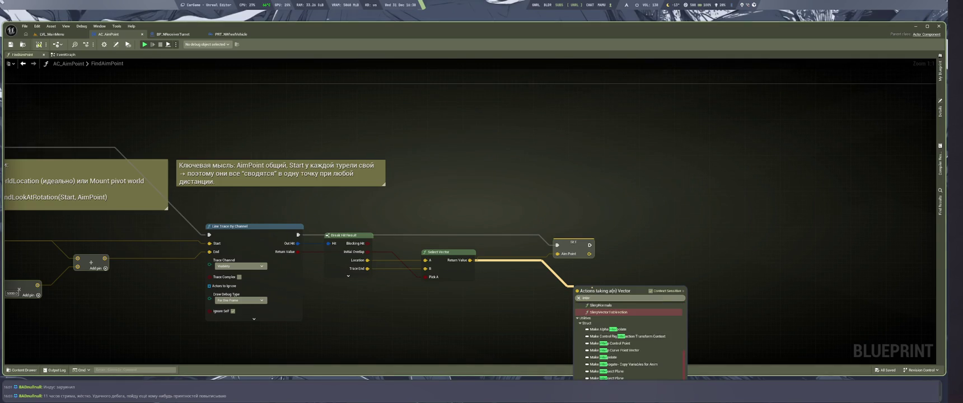
pyautogui.write('polate')
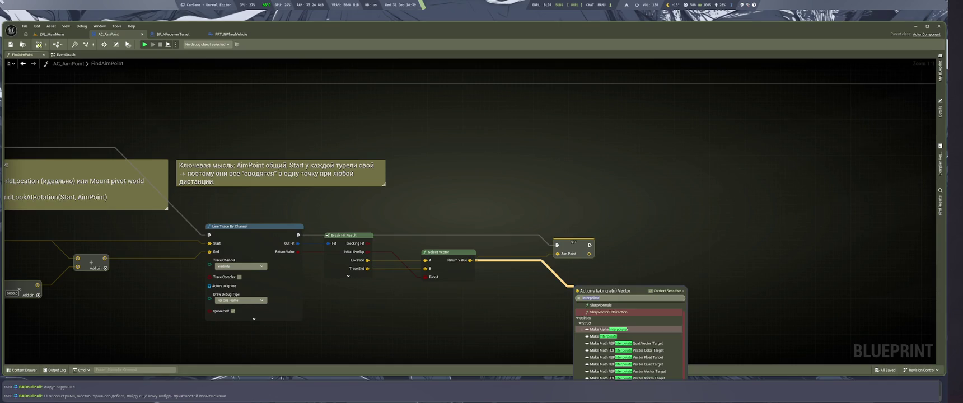
pyautogui.click(626, 336)
pyautogui.moveTo(626, 338)
pyautogui.mouseDown()
pyautogui.moveTo(626, 306)
pyautogui.moveTo(548, 273)
pyautogui.mouseUp()
# Add SlerpNormals and SlerpVectorToDirection nodes wired from Select Vector's result
pyautogui.moveTo(455, 194); pyautogui.dragTo(506, 311)
pyautogui.write('interpolate')
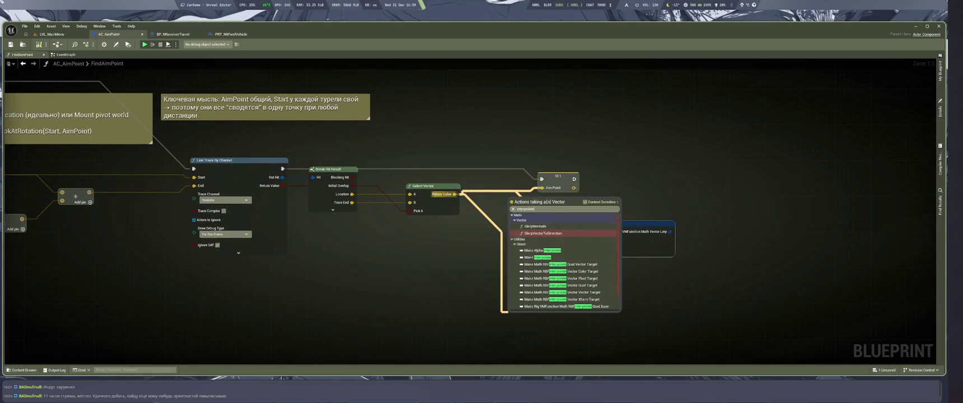
pyautogui.click(537, 226)
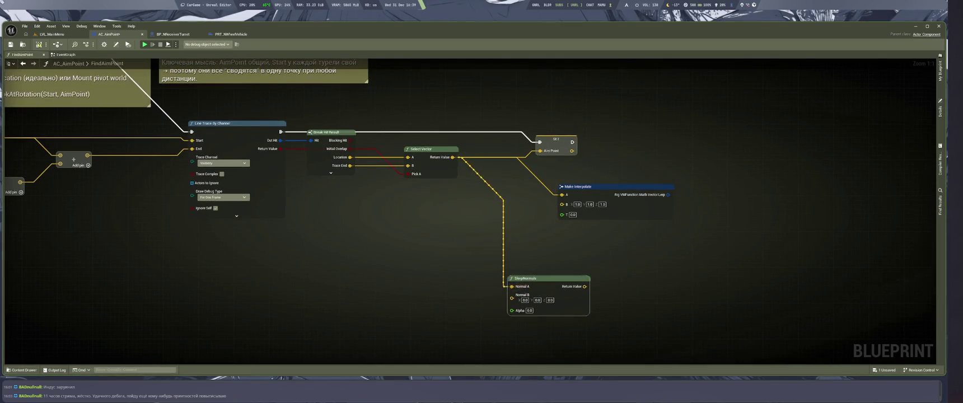
pyautogui.moveTo(520, 286); pyautogui.dragTo(627, 276)
pyautogui.moveTo(453, 158); pyautogui.dragTo(446, 285)
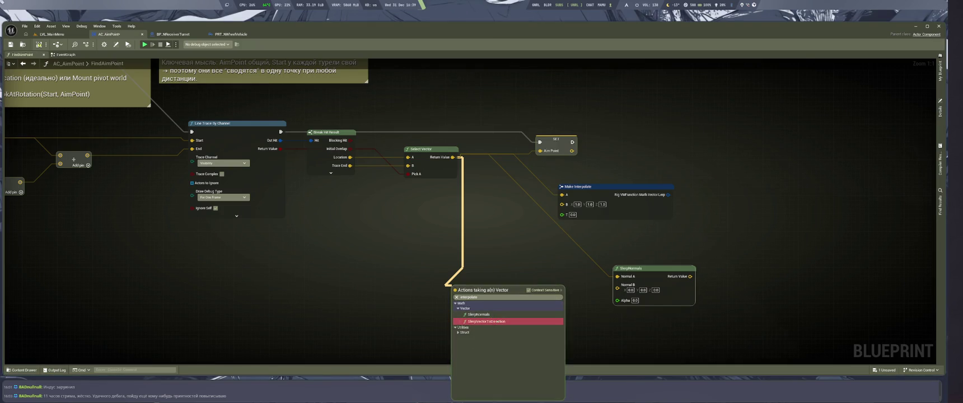
pyautogui.press('Return')
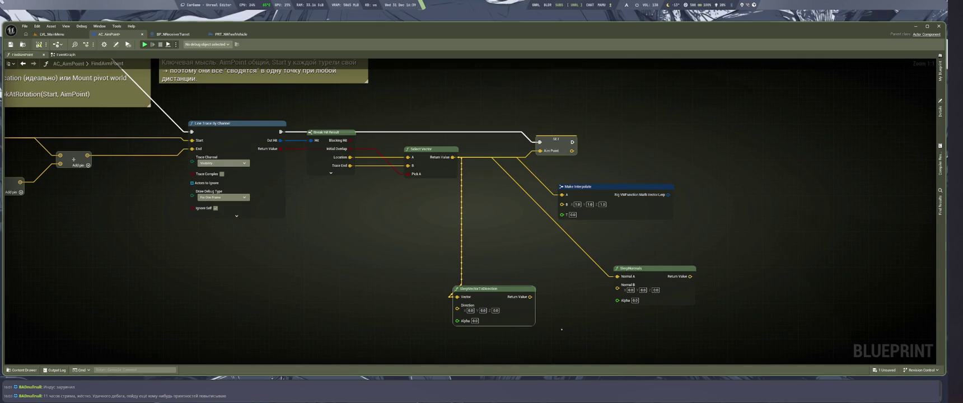
pyautogui.moveTo(488, 288); pyautogui.dragTo(519, 296)
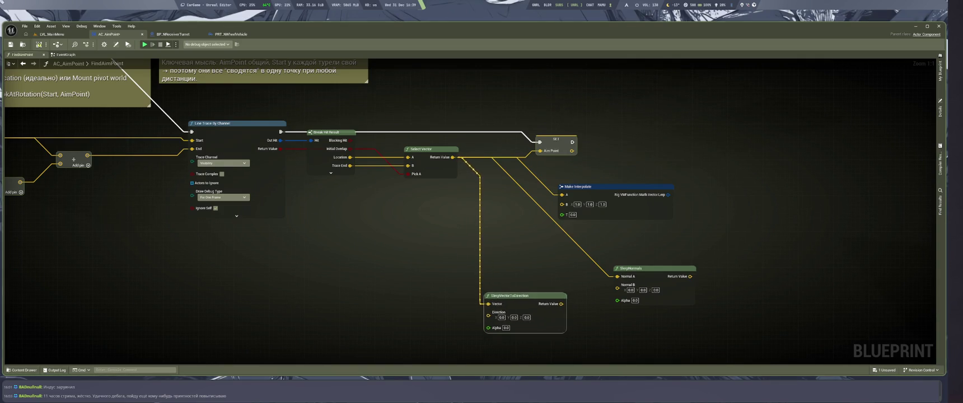
pyautogui.moveTo(579, 333); pyautogui.dragTo(574, 339)
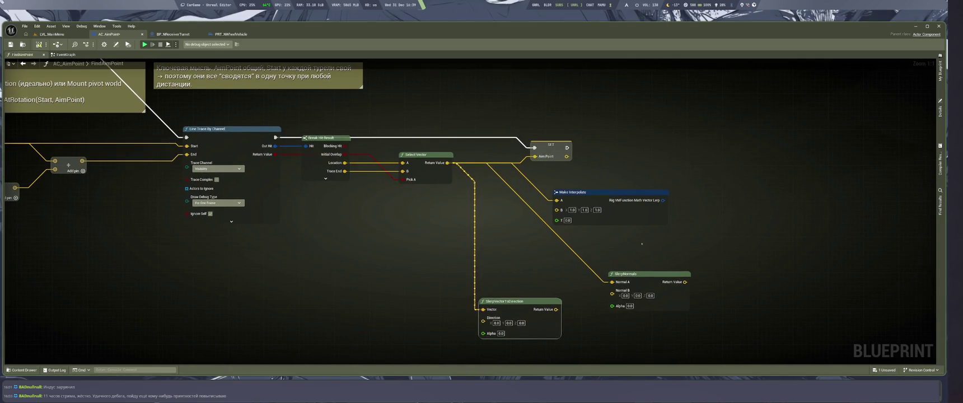
# Split Make Interpolate's output struct pin into separate pins
pyautogui.click(644, 221)
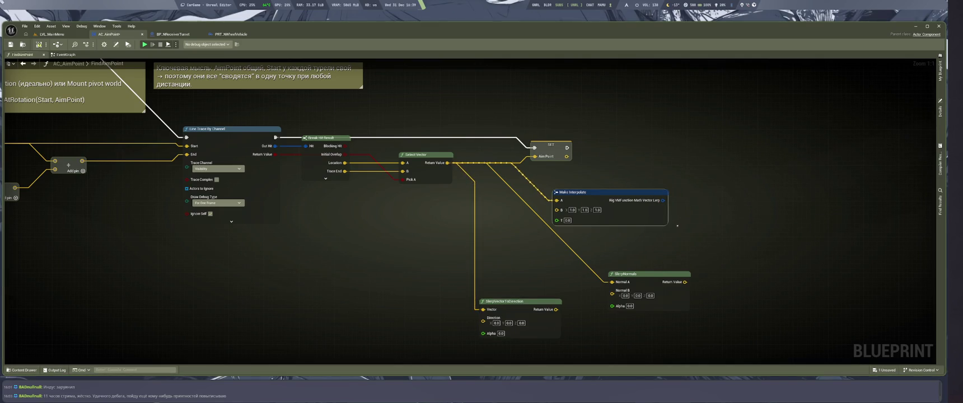
pyautogui.moveTo(660, 274); pyautogui.dragTo(598, 248)
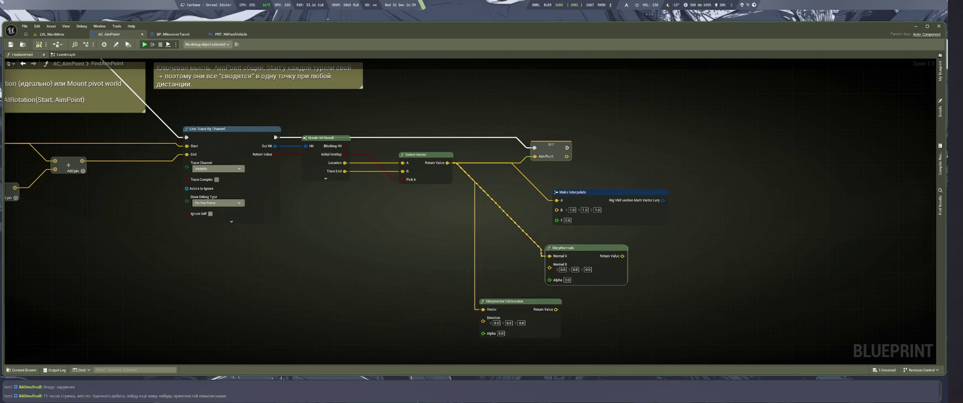
pyautogui.rightClick(663, 200)
pyautogui.click(682, 231)
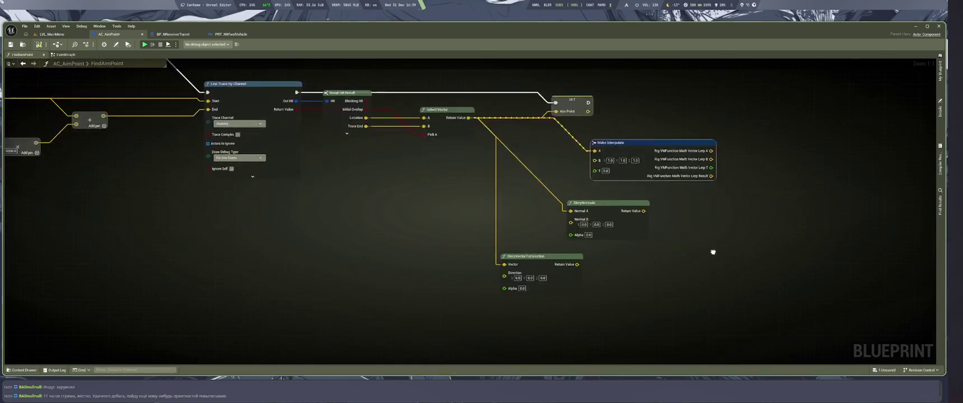
pyautogui.press('super+2')
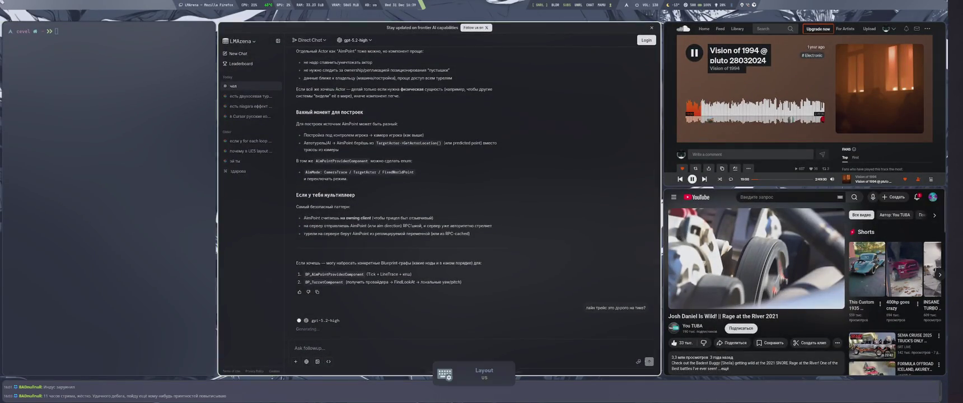
# Expand and dismiss LMArena's notice about prompts being shared
pyautogui.moveTo(638, 362)
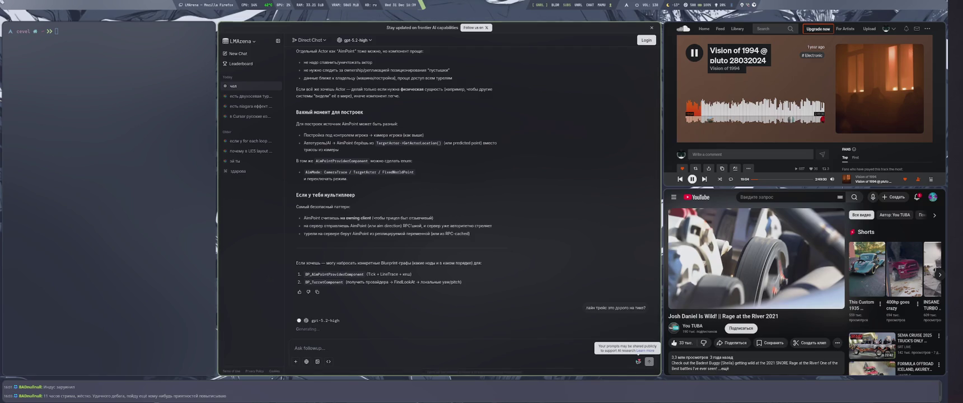
pyautogui.click(639, 362)
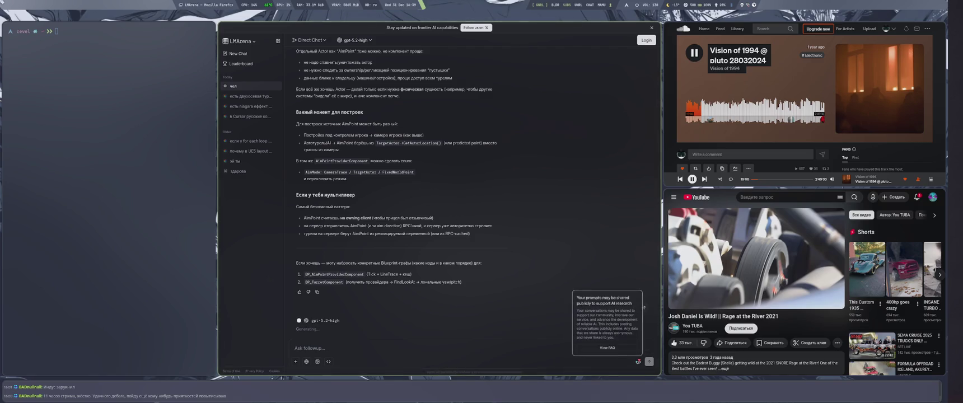
pyautogui.click(577, 358)
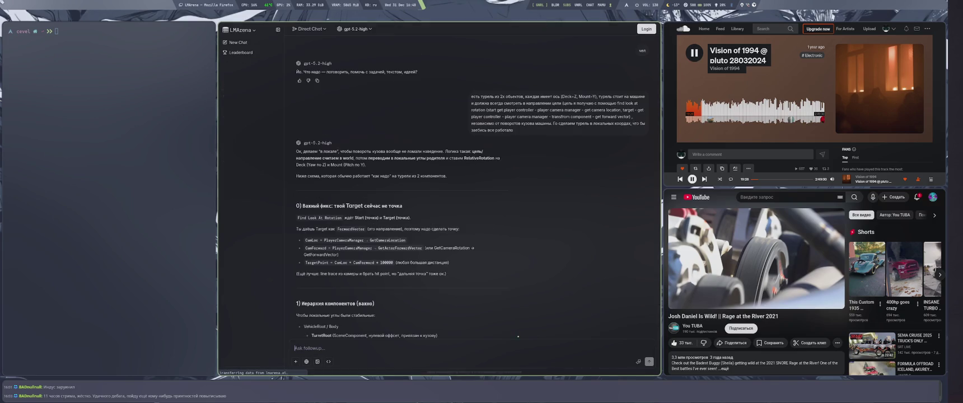
pyautogui.write('как интерполировать вектор?')
# Send the question "как интерполировать вектор?" and scroll to see the reply generating
pyautogui.press('Return')
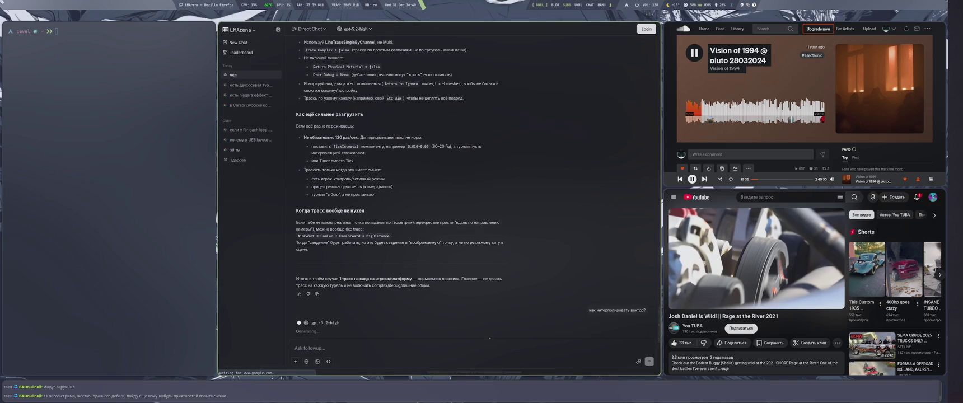
pyautogui.scroll(5, 512, 293)
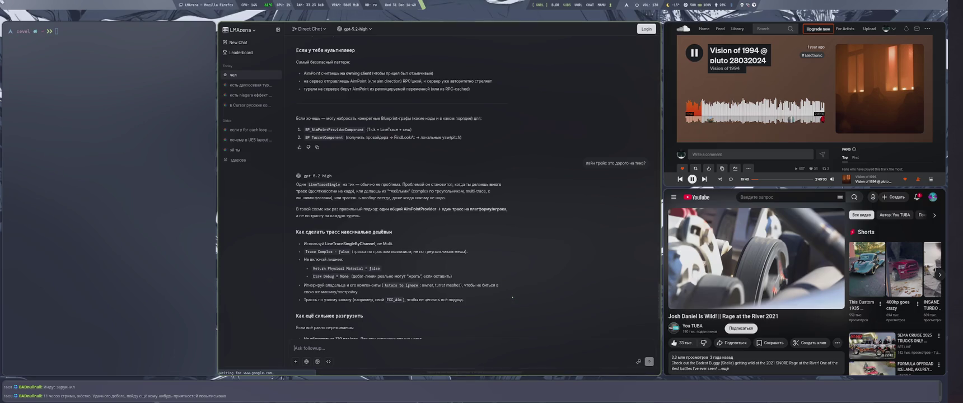
pyautogui.scroll(-5, 510, 296)
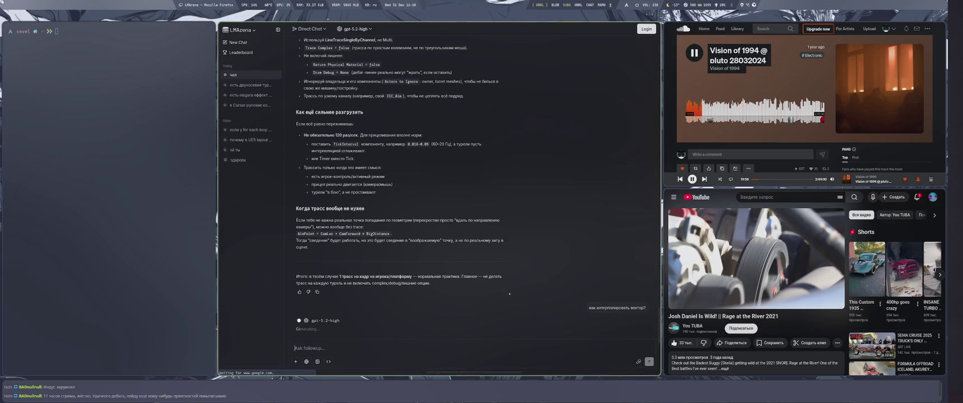
pyautogui.hotkey('alt', 'shift')
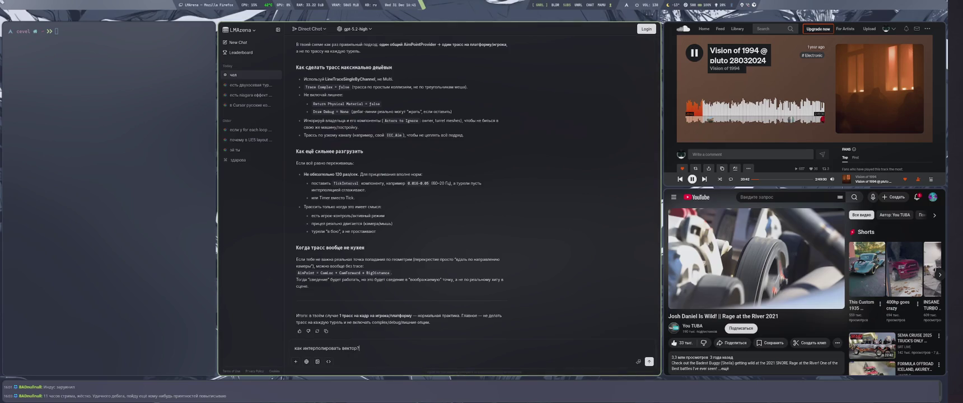
# Send the vector-interpolation question, read the VInterp To answer, and return to Unreal Editor
pyautogui.press('Return')
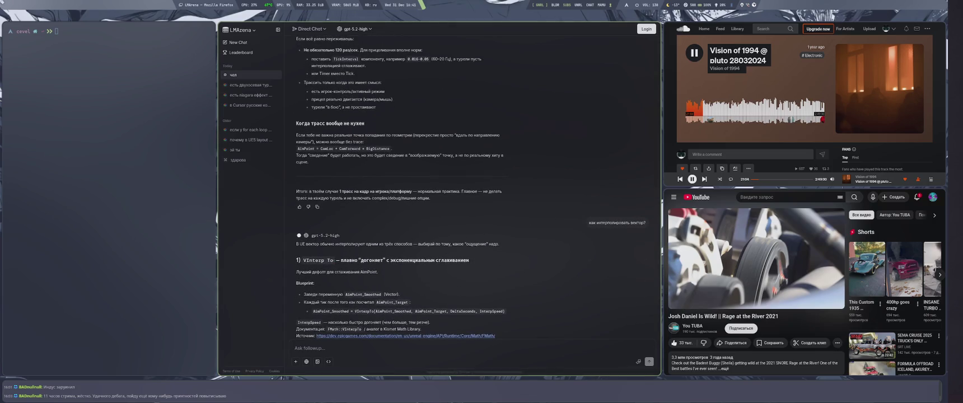
pyautogui.press('super+4')
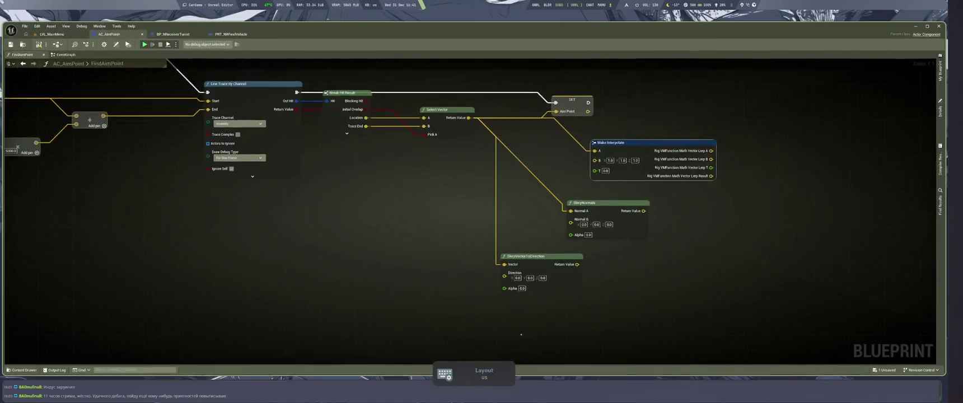
# Add a VInterp To node and delete the Make Interpolate and Slerp nodes
pyautogui.moveTo(492, 332); pyautogui.dragTo(469, 281)
pyautogui.rightClick(563, 275)
pyautogui.write('VInterp To')
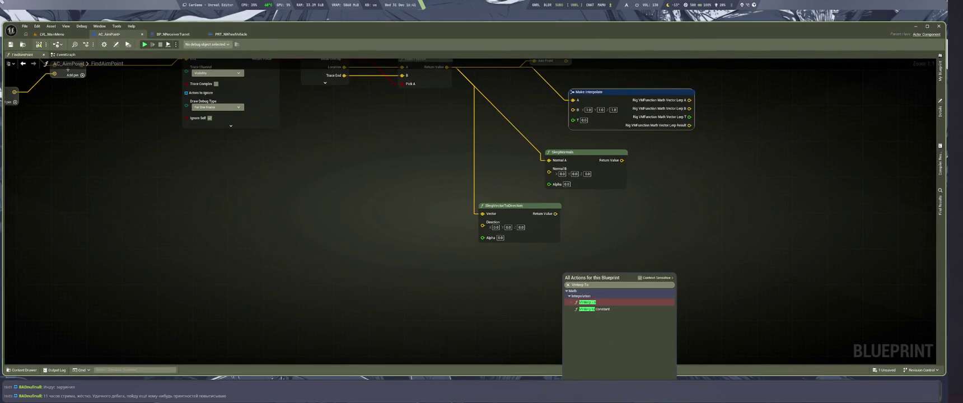
pyautogui.press('Return')
pyautogui.moveTo(567, 255); pyautogui.dragTo(587, 279)
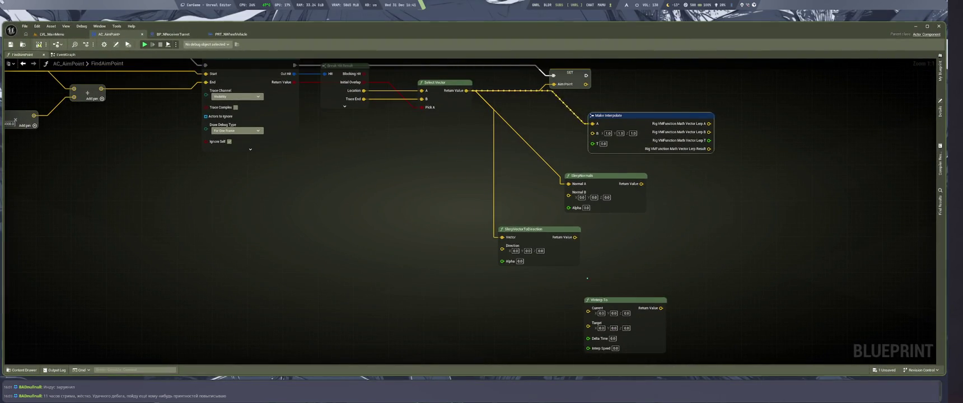
pyautogui.scroll(-2, 588, 252)
pyautogui.moveTo(681, 152); pyautogui.dragTo(523, 263)
pyautogui.press('Delete')
# Wire Select Vector into VInterp To's Current and its output into SET AimPoint
pyautogui.moveTo(605, 285); pyautogui.dragTo(595, 209)
pyautogui.scroll(2, 556, 155)
pyautogui.moveTo(480, 134)
pyautogui.mouseDown()
pyautogui.moveTo(587, 246)
pyautogui.moveTo(569, 300)
pyautogui.moveTo(600, 257)
pyautogui.mouseUp()
pyautogui.moveTo(665, 183); pyautogui.dragTo(623, 207)
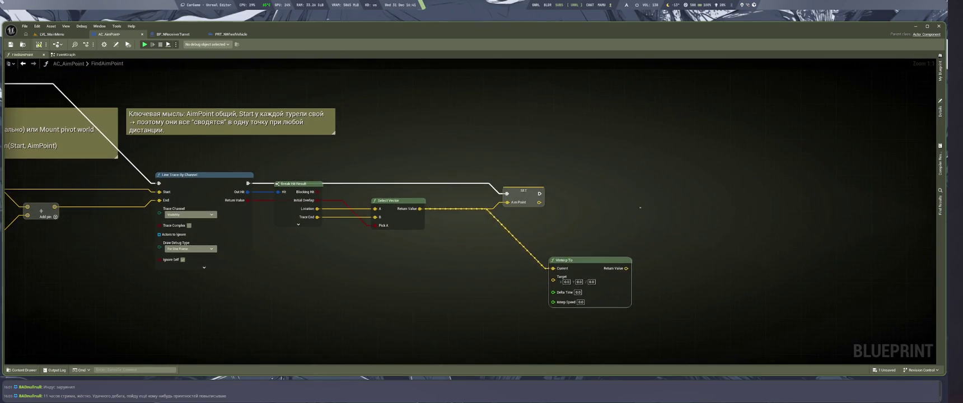
pyautogui.moveTo(524, 191); pyautogui.dragTo(733, 216)
pyautogui.moveTo(623, 286)
pyautogui.mouseDown()
pyautogui.moveTo(615, 268)
pyautogui.moveTo(716, 227)
pyautogui.moveTo(726, 201)
pyautogui.mouseUp()
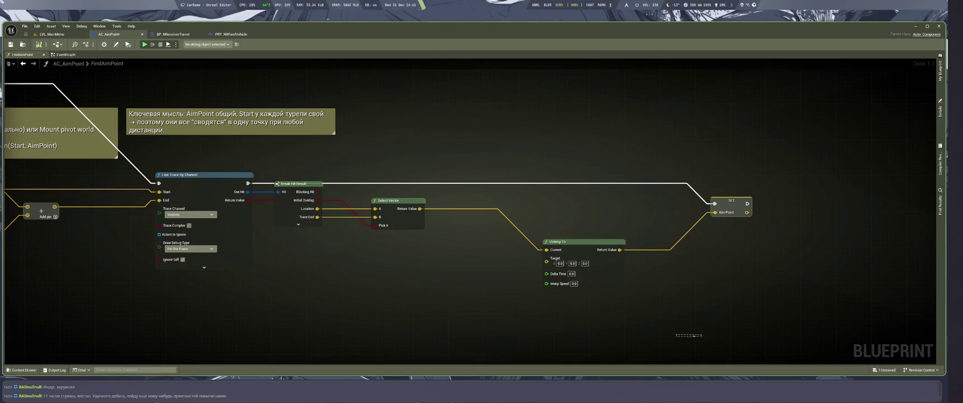
pyautogui.moveTo(400, 285); pyautogui.dragTo(546, 293)
# Look over the turret Blueprint's RotateTurret graph, then go back to FindAimPoint
pyautogui.click(172, 35)
pyautogui.scroll(-6, 607, 153)
pyautogui.scroll(8, 606, 154)
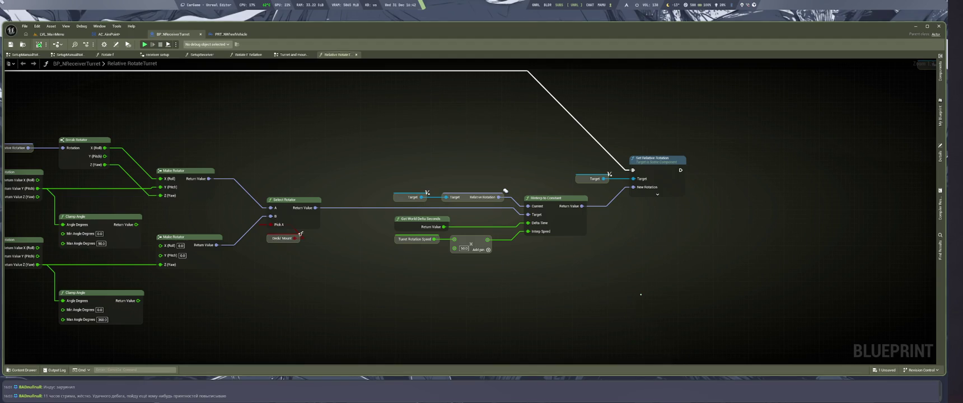
pyautogui.hotkey('ctrl', 'Tab')
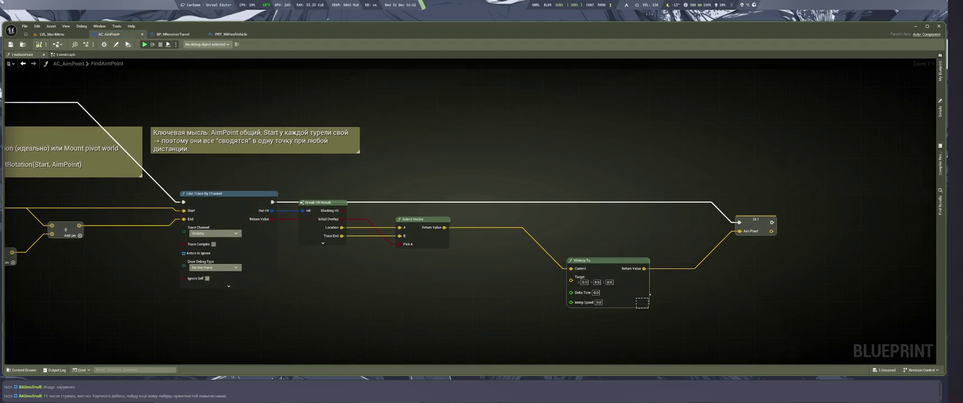
# Feed the AimPoint variable into VInterp To's Current and Select Vector into Target
pyautogui.moveTo(640, 292); pyautogui.dragTo(667, 271)
pyautogui.click(940, 68)
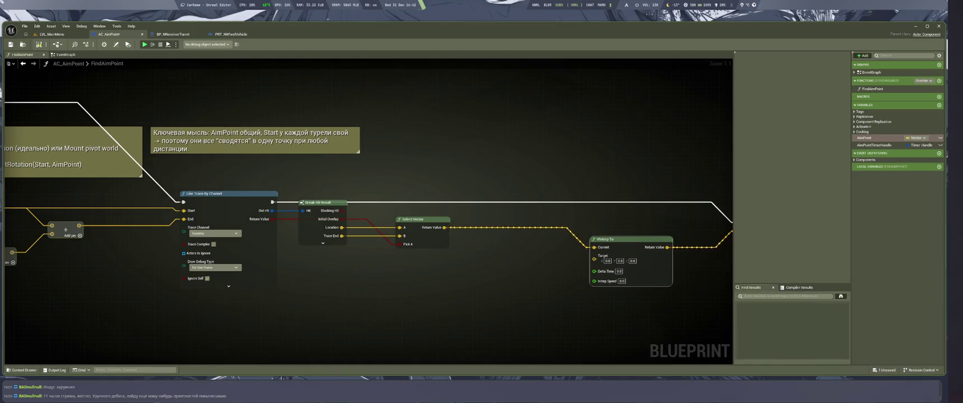
pyautogui.moveTo(873, 138); pyautogui.dragTo(594, 247)
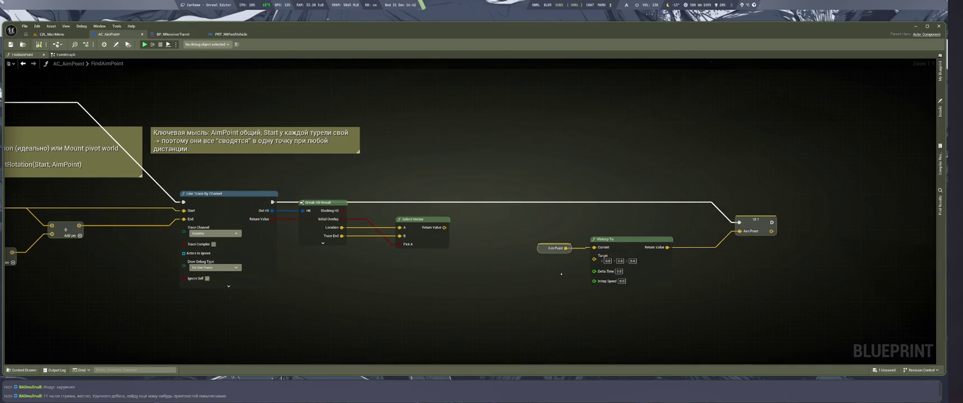
pyautogui.moveTo(445, 227)
pyautogui.mouseDown()
pyautogui.moveTo(605, 259)
pyautogui.moveTo(594, 258)
pyautogui.moveTo(627, 250)
pyautogui.moveTo(617, 238)
pyautogui.mouseUp()
pyautogui.click(640, 267)
pyautogui.moveTo(758, 227)
pyautogui.mouseDown()
pyautogui.moveTo(711, 200)
pyautogui.moveTo(692, 209)
pyautogui.mouseUp()
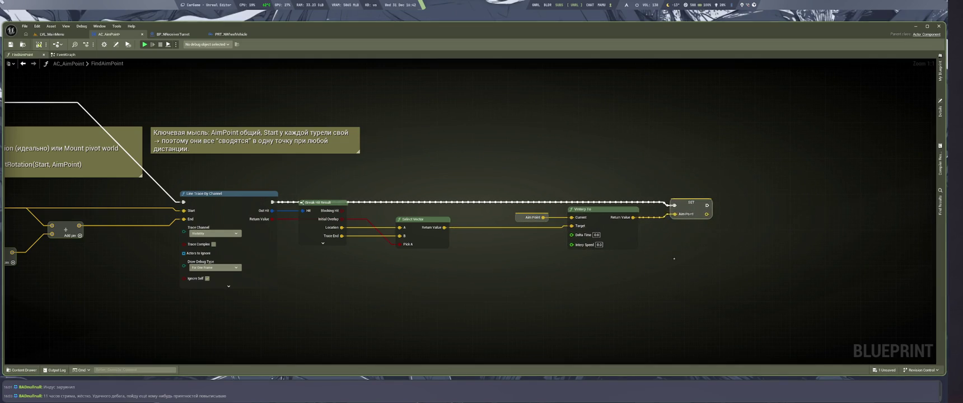
pyautogui.moveTo(574, 272); pyautogui.dragTo(600, 280)
# Drive Delta Time with Get World Delta Seconds and set Interp Speed to 5
pyautogui.moveTo(596, 241); pyautogui.dragTo(536, 271)
pyautogui.write('get world delta')
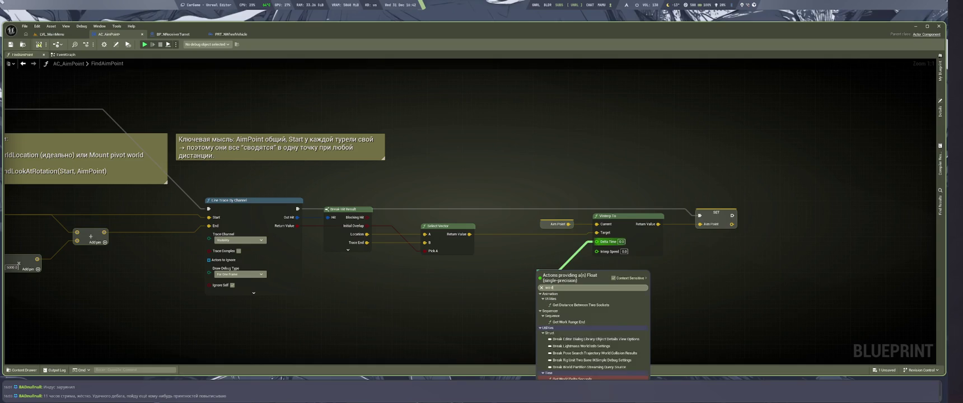
pyautogui.press('Return')
pyautogui.moveTo(560, 274); pyautogui.dragTo(537, 241)
pyautogui.click(624, 250)
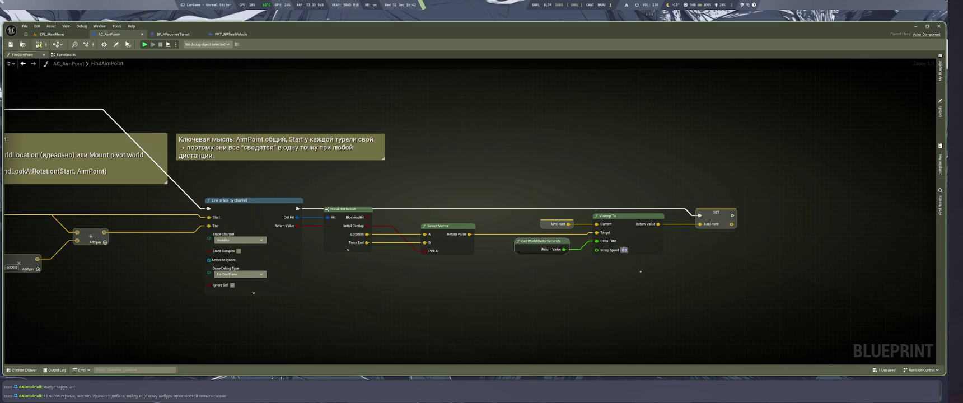
pyautogui.write('5')
pyautogui.press('Return')
# Save the AC_AimPoint blueprint, straighten the SET node, and return to the level viewport
pyautogui.hotkey('ctrl', 's')
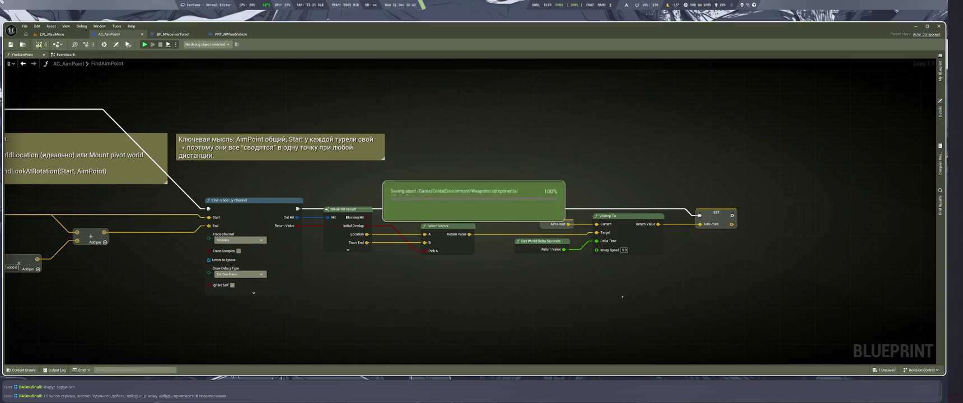
pyautogui.moveTo(716, 212); pyautogui.dragTo(716, 208)
pyautogui.moveTo(732, 266); pyautogui.dragTo(612, 297)
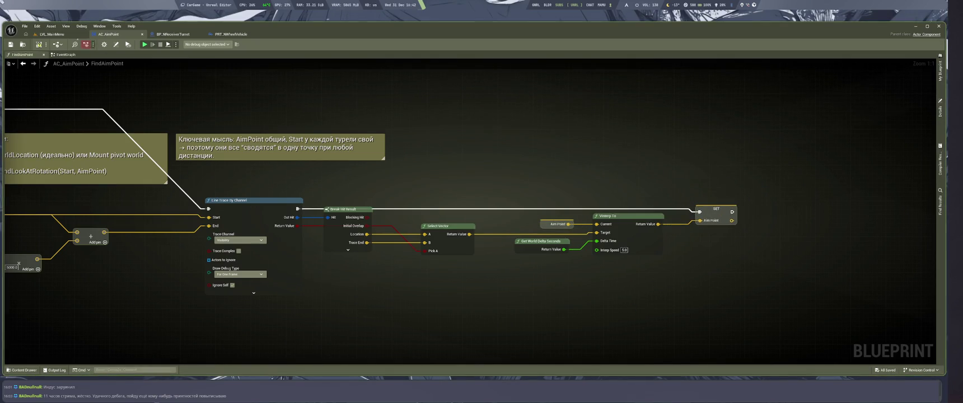
pyautogui.click(50, 34)
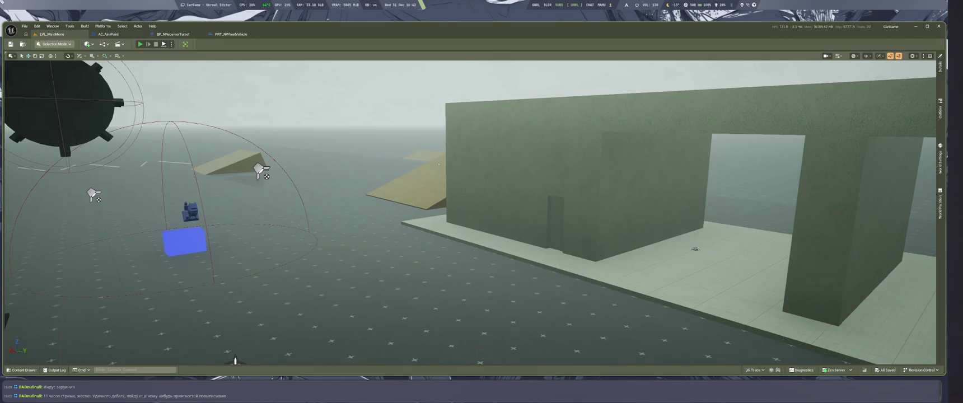
# Play-test the level walking around, then scroll LMArena's VInterp To and Lerp answer
pyautogui.hotkey('alt', 'p')
pyautogui.press('w')
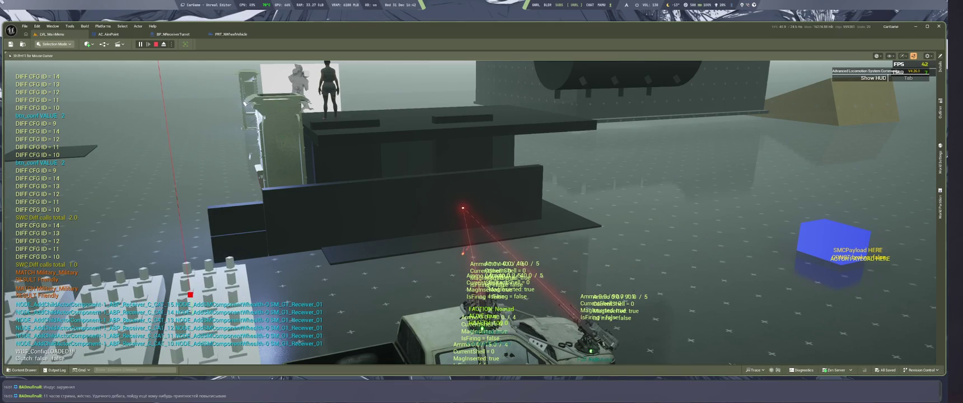
pyautogui.hotkey('alt', 'Tab')
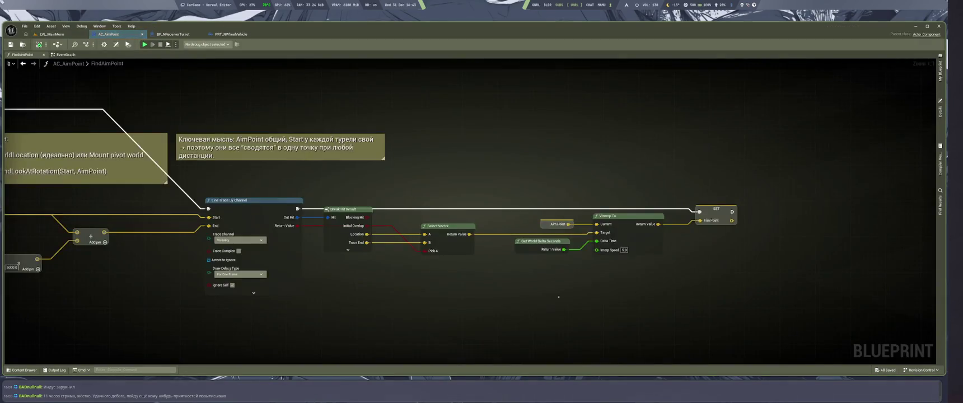
pyautogui.scroll(-5, 584, 295)
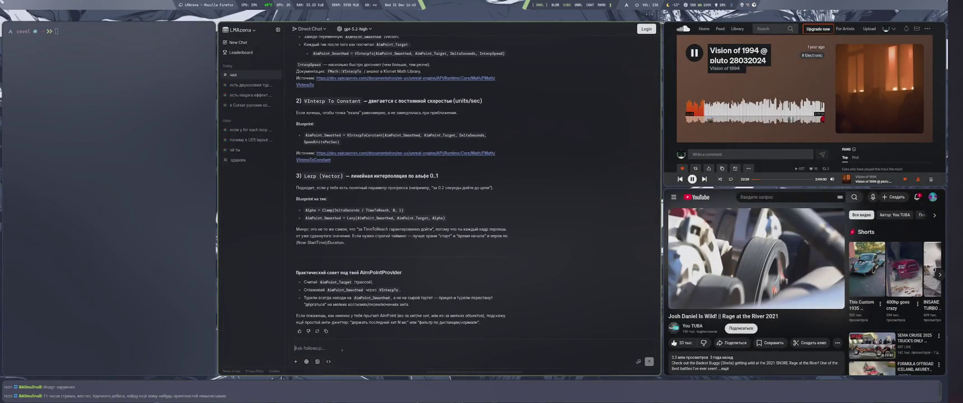
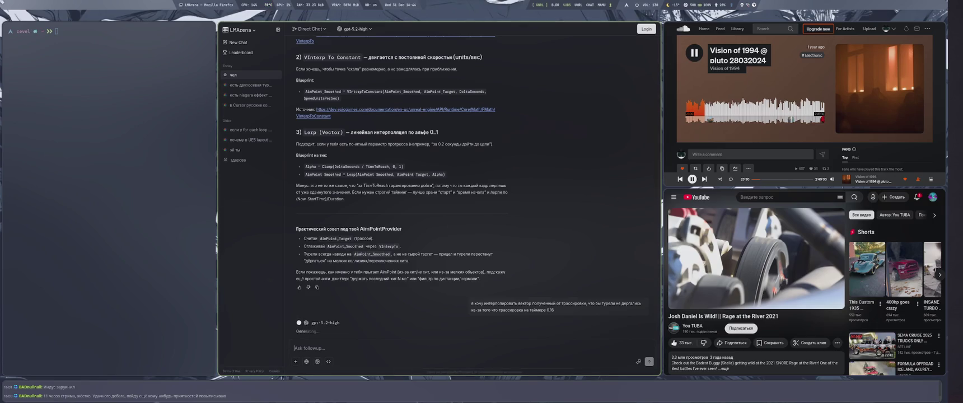
# Switch from the Firefox chat to the Unreal Editor FindAimPoint blueprint
pyautogui.press('super+2')
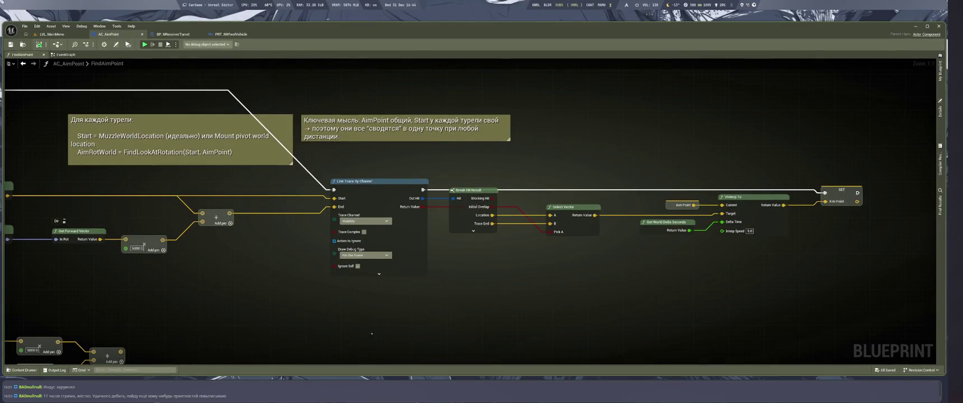
# Raise the VInterp To interp speed from 5 to 15
pyautogui.click(749, 231)
pyautogui.write('15')
pyautogui.press('Return')
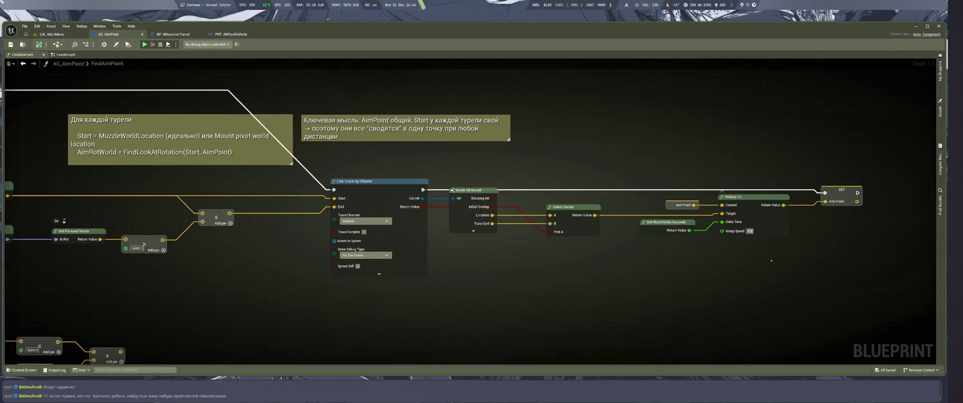
# Playtest the level, then return to the LMArena chat in Firefox
pyautogui.hotkey('ctrl', 'Tab')
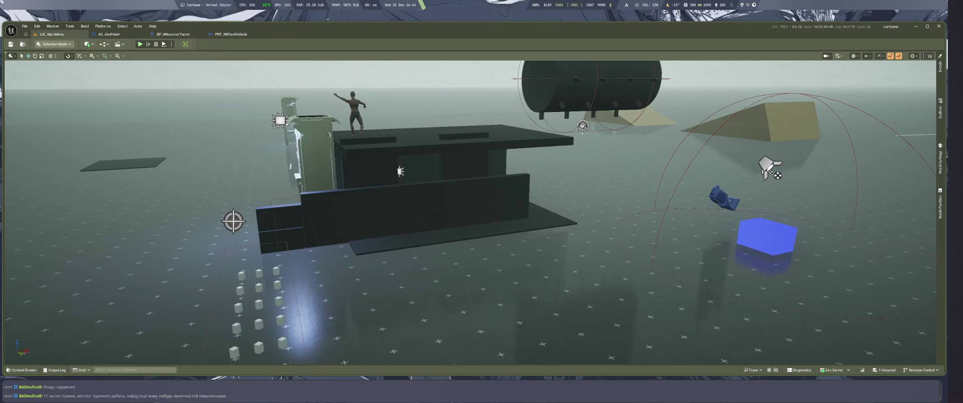
pyautogui.hotkey('alt', 'p')
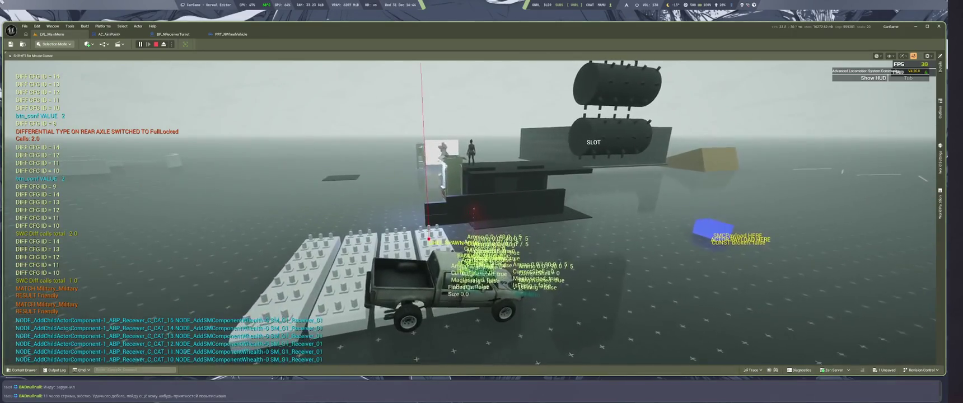
pyautogui.press('super+2')
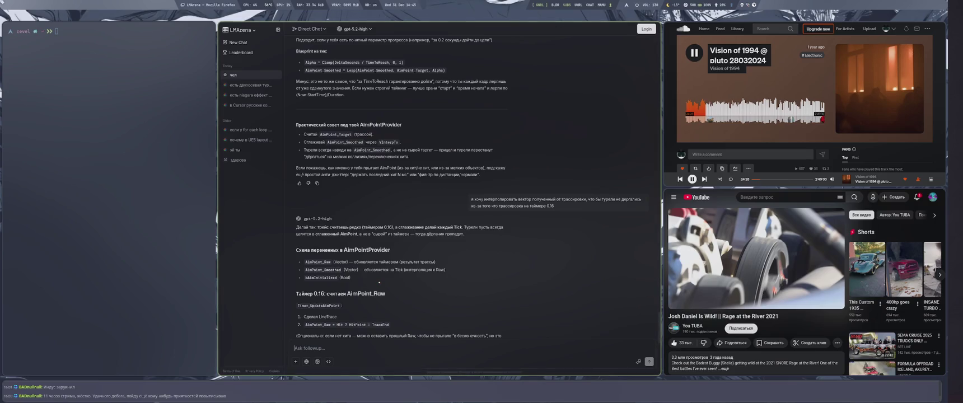
# Scroll the chat reply down to its Tick interpolation section, then return to Unreal Editor
pyautogui.scroll(-3, 442, 287)
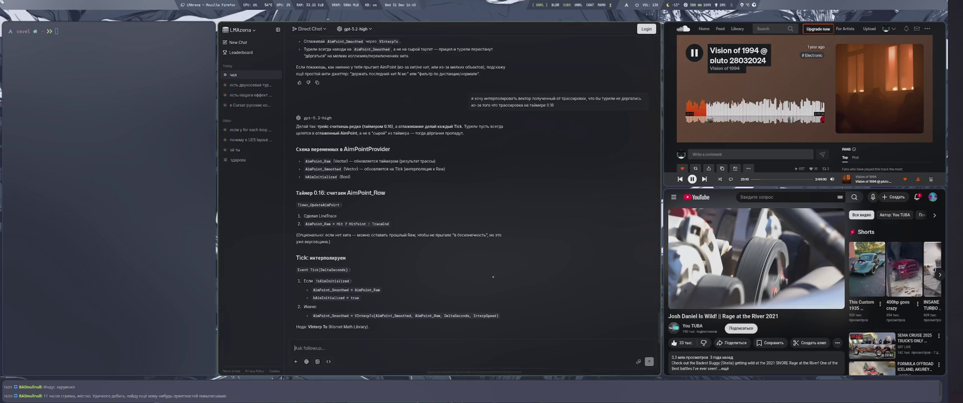
pyautogui.press('super+2')
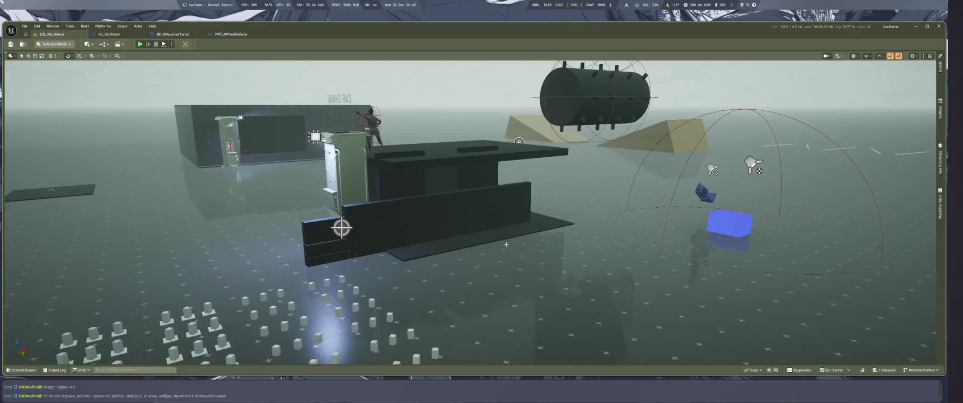
# Delete the VInterp To, Aim Point, Delta Seconds and AimPoint SET nodes from FindAimPoint
pyautogui.moveTo(562, 261)
pyautogui.mouseDown()
pyautogui.moveTo(460, 265)
pyautogui.moveTo(402, 281)
pyautogui.mouseUp()
pyautogui.moveTo(700, 311); pyautogui.dragTo(476, 213)
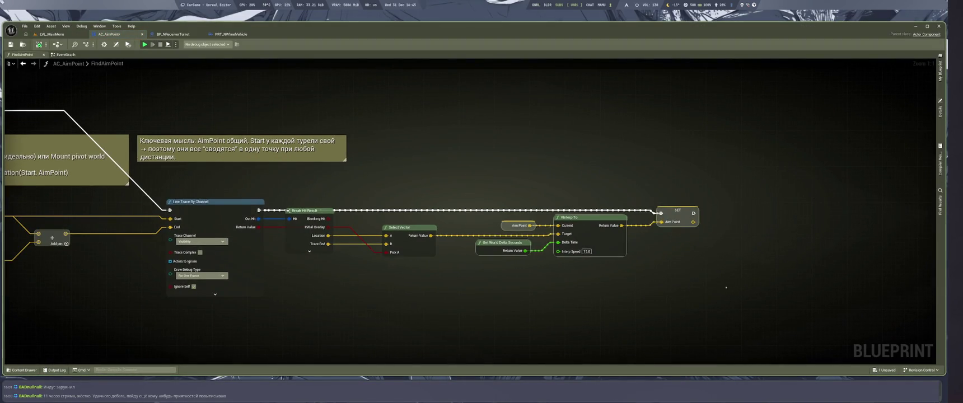
pyautogui.press('Delete')
# Add a Return Node and feed it the Select Vector result
pyautogui.moveTo(431, 236)
pyautogui.mouseDown()
pyautogui.moveTo(527, 225)
pyautogui.moveTo(563, 167)
pyautogui.mouseUp()
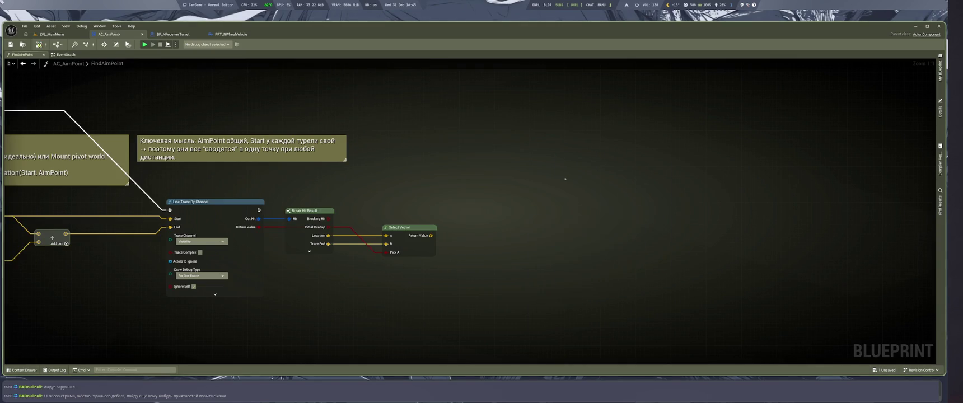
pyautogui.rightClick(558, 161)
pyautogui.rightClick(523, 235)
pyautogui.write('return')
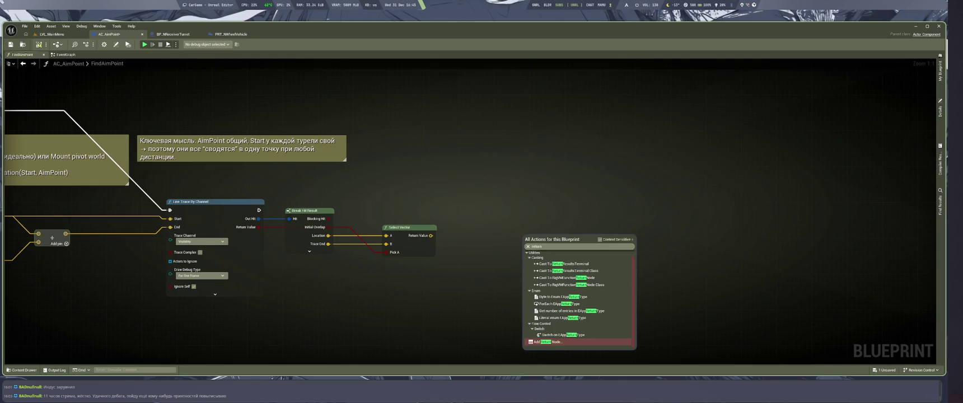
pyautogui.press('Return')
pyautogui.moveTo(431, 236)
pyautogui.mouseDown()
pyautogui.moveTo(525, 236)
pyautogui.moveTo(714, 290)
pyautogui.moveTo(706, 267)
pyautogui.mouseUp()
pyautogui.scroll(-5, 302, 305)
pyautogui.scroll(3, 303, 305)
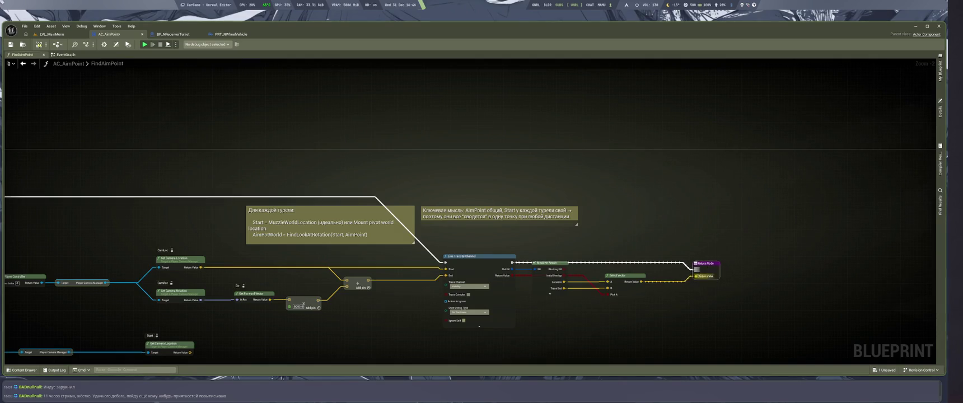
pyautogui.click(65, 54)
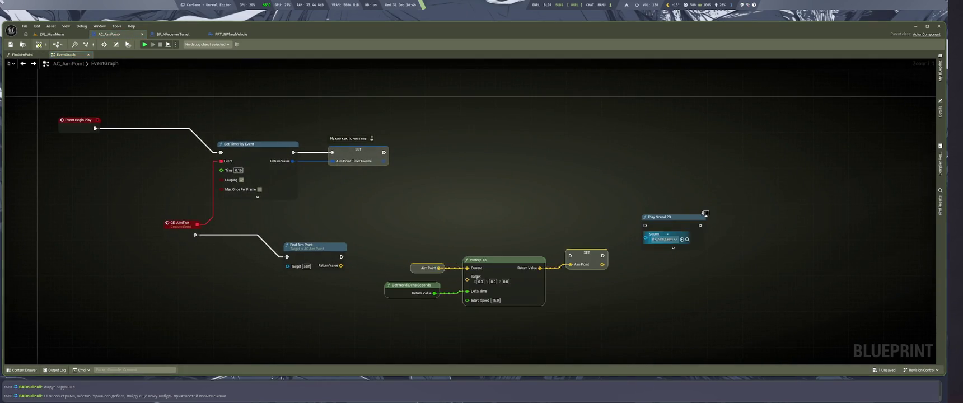
# Feed Find Aim Point into VInterp To's Target and move the interpolation group up-right
pyautogui.moveTo(341, 266); pyautogui.dragTo(467, 280)
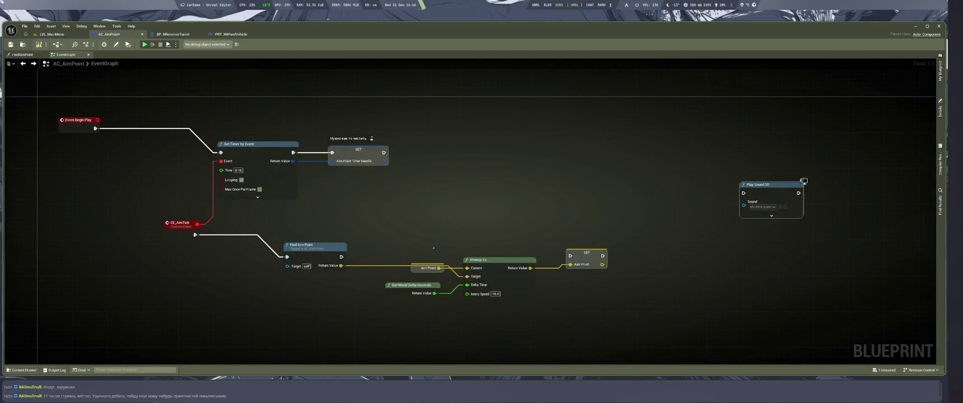
pyautogui.moveTo(498, 241); pyautogui.dragTo(387, 299)
pyautogui.keyDown('shift'); pyautogui.click(586, 253); pyautogui.keyUp('shift')
pyautogui.moveTo(514, 280)
pyautogui.mouseDown()
pyautogui.moveTo(568, 288)
pyautogui.moveTo(611, 213)
pyautogui.mouseUp()
# Duplicate Set Timer by Event with Time 0.04, chained between the timer-handle SET and AimPoint SET
pyautogui.click(280, 166)
pyautogui.hotkey('ctrl', 'c')
pyautogui.hotkey('ctrl', 'v')
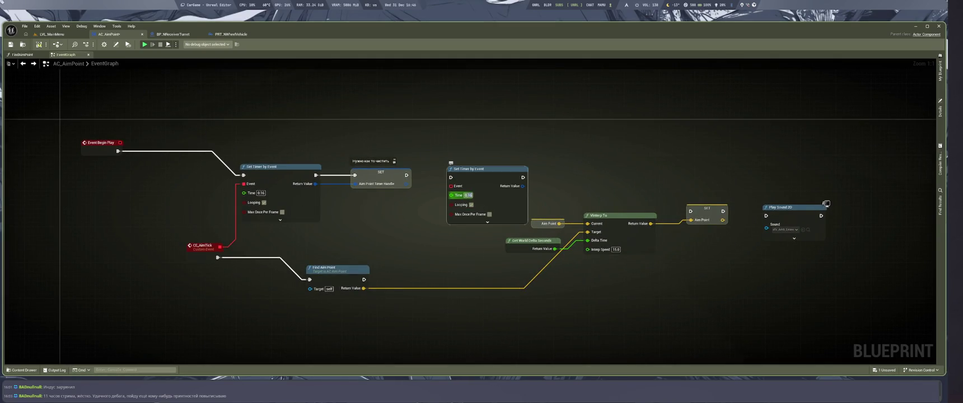
pyautogui.write('0.04')
pyautogui.moveTo(407, 175); pyautogui.dragTo(605, 214)
pyautogui.click(507, 281)
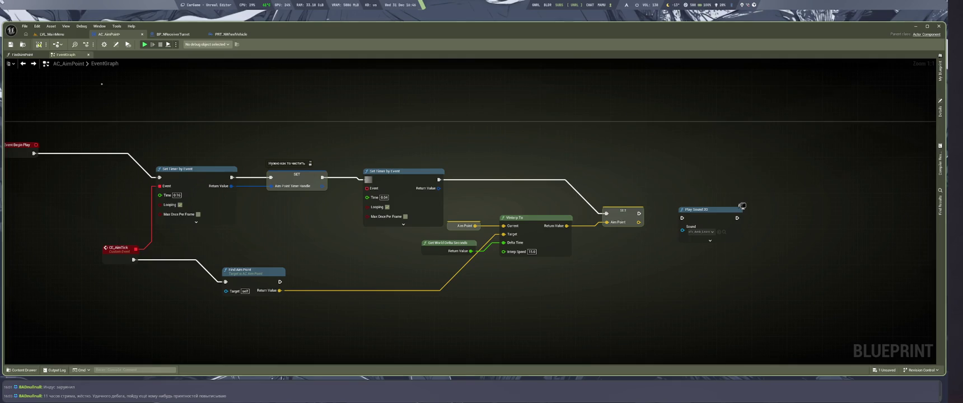
pyautogui.hotkey('ctrl', 'Tab')
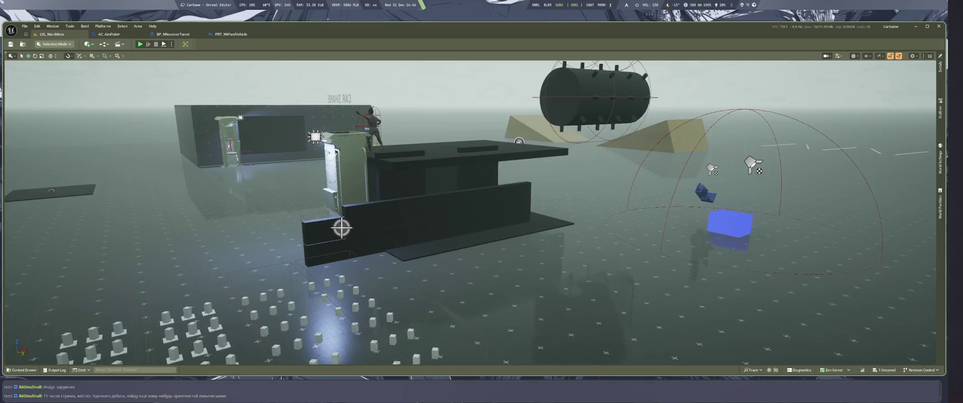
# Playtest the level with the new aim timers, then stop and return to the EventGraph
pyautogui.hotkey('alt', 'p')
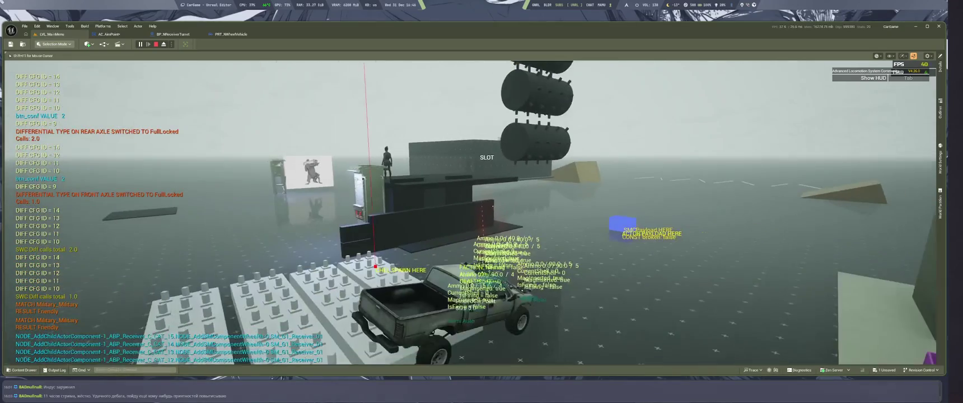
pyautogui.press('Escape')
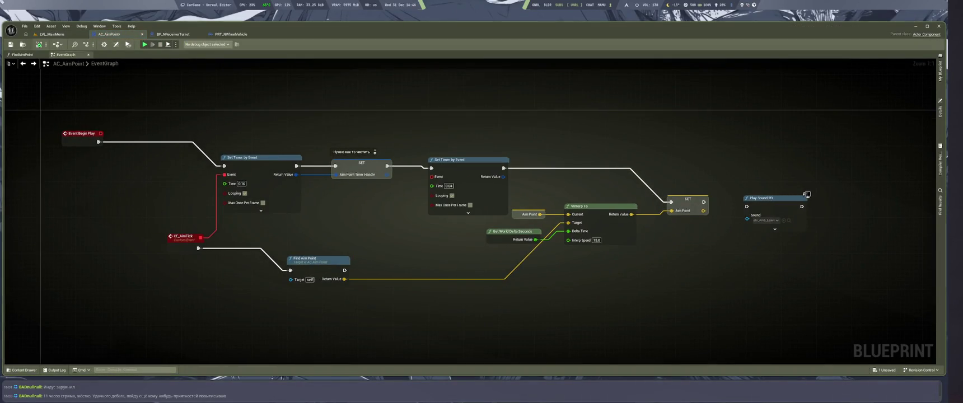
# Rearrange the interpolation, AimPoint SET and Play Sound 2D nodes to clear space
pyautogui.moveTo(528, 177); pyautogui.dragTo(834, 273)
pyautogui.moveTo(619, 229)
pyautogui.mouseDown()
pyautogui.moveTo(656, 251)
pyautogui.moveTo(660, 285)
pyautogui.mouseUp()
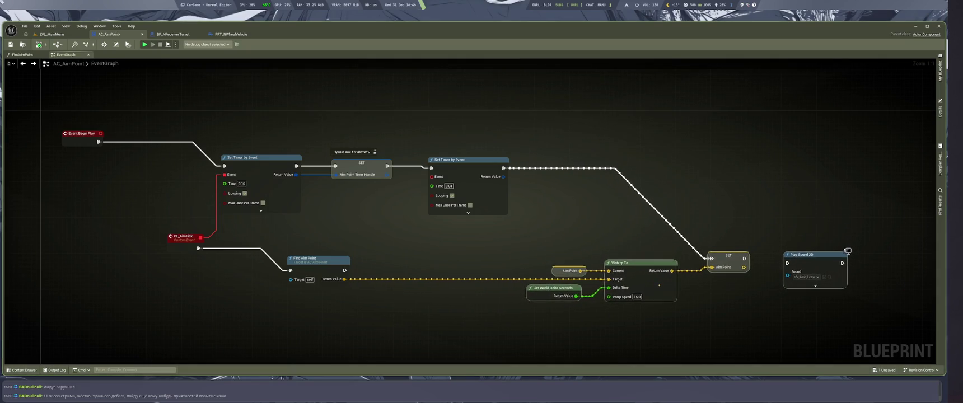
pyautogui.moveTo(736, 266); pyautogui.dragTo(849, 213)
pyautogui.moveTo(796, 241); pyautogui.dragTo(870, 194)
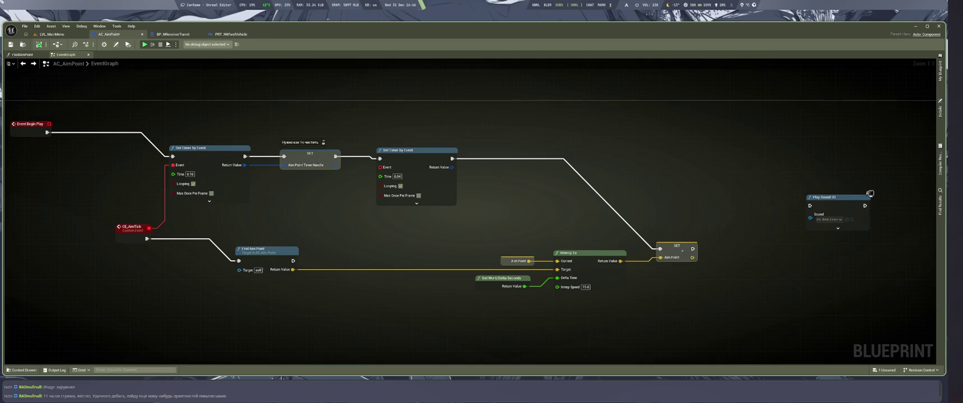
pyautogui.moveTo(677, 245); pyautogui.dragTo(688, 233)
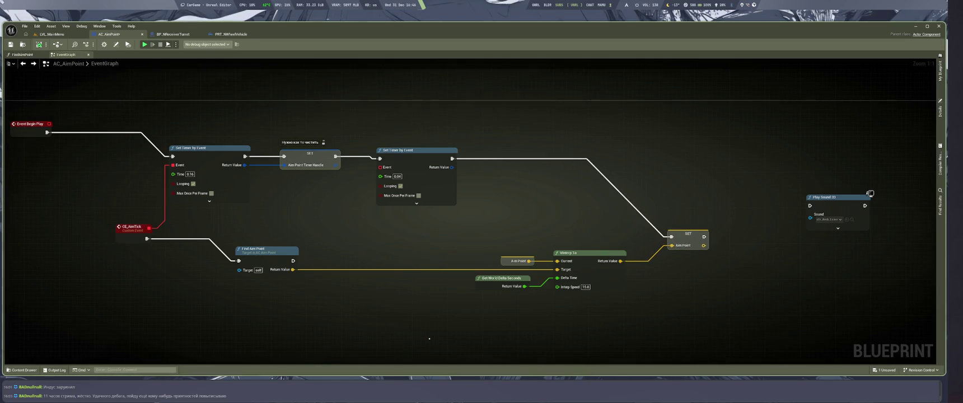
# Paste a copy of the CE_AimTick event and link the new timer's Event pin to it
pyautogui.click(131, 226)
pyautogui.hotkey('ctrl', 'c')
pyautogui.hotkey('ctrl', 'v')
pyautogui.moveTo(381, 167); pyautogui.dragTo(361, 236)
# Rename the pasted custom event to CE_AimInterpolated
pyautogui.doubleClick(345, 235)
pyautogui.write('CE_Aim')
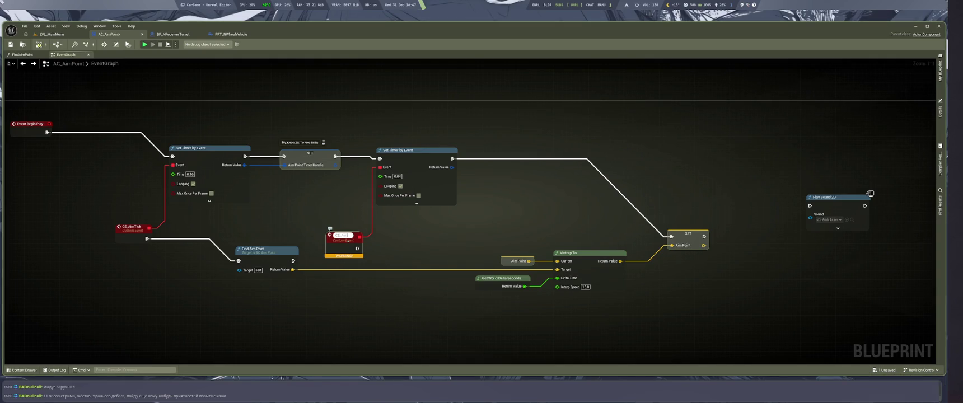
pyautogui.write('HitPoint')
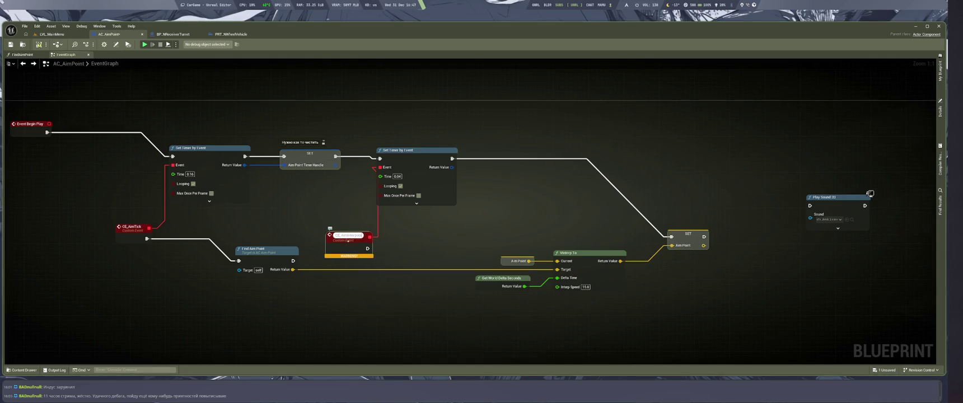
pyautogui.press('Return')
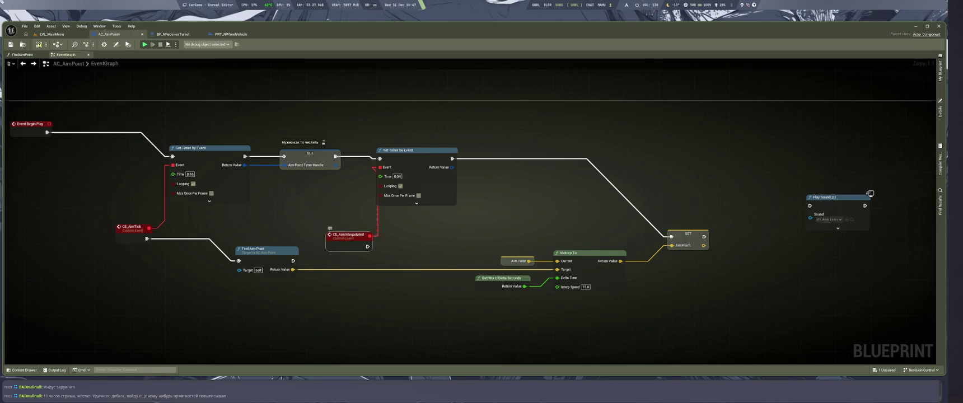
# Wire CE_AimInterpolated into the AimPoint SET, remove the old timer wire, and start a playtest
pyautogui.moveTo(367, 246)
pyautogui.mouseDown()
pyautogui.moveTo(685, 247)
pyautogui.moveTo(671, 237)
pyautogui.mouseUp()
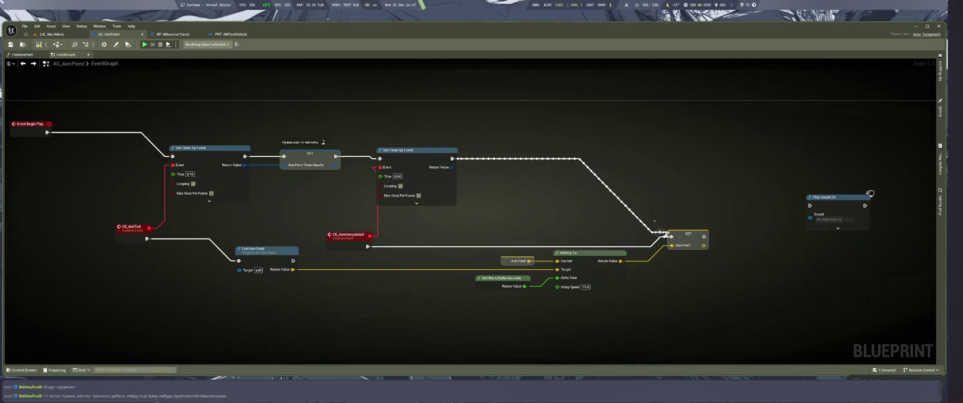
pyautogui.keyDown('alt'); pyautogui.click(655, 230); pyautogui.keyUp('alt')
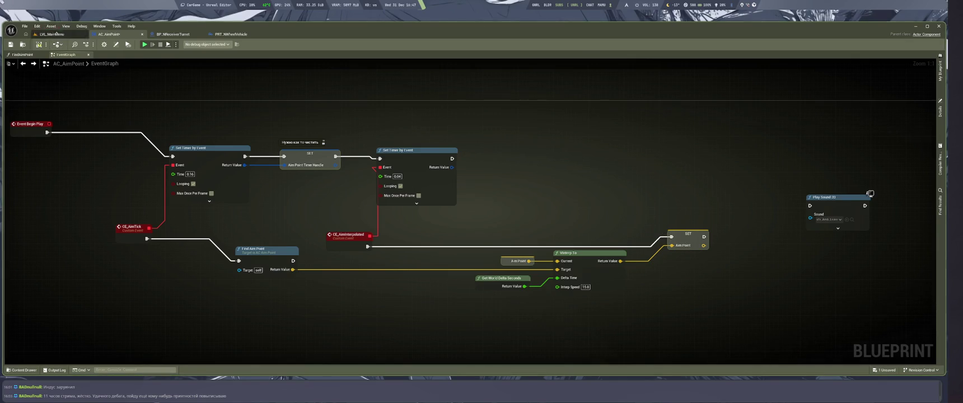
pyautogui.click(56, 34)
pyautogui.hotkey('alt', 'p')
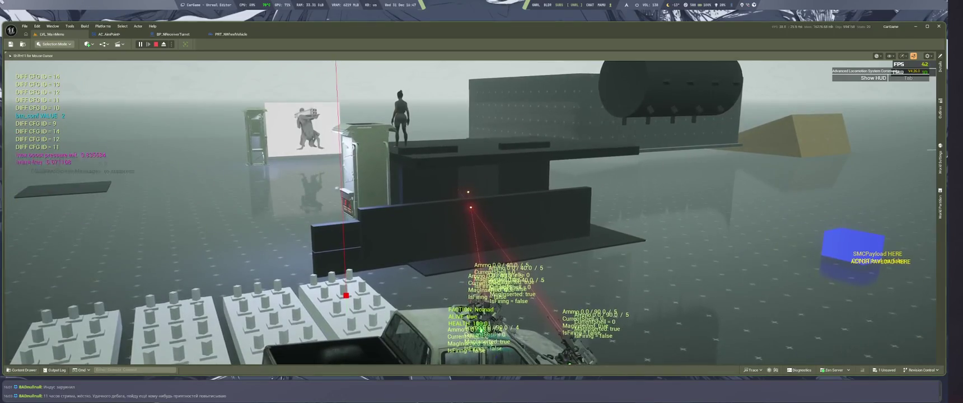
# End the turret-aiming playtest and return to the AC_AimPoint blueprint
pyautogui.press('Escape')
pyautogui.hotkey('ctrl', 'Tab')
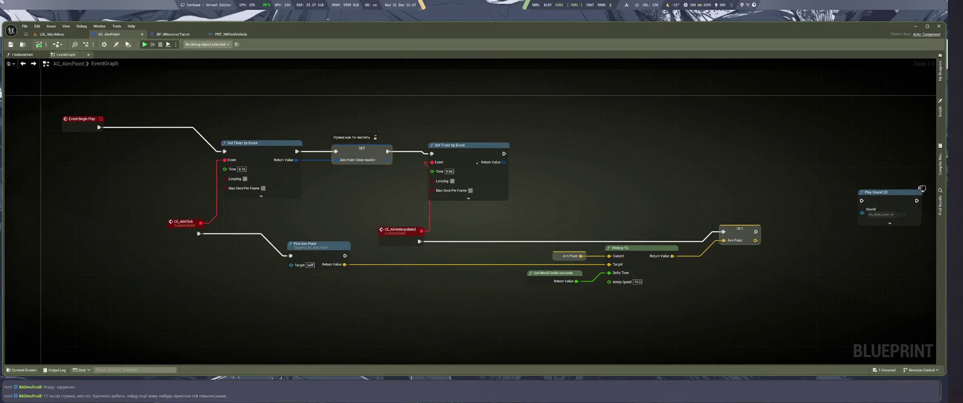
# Check the FindAimPoint graph, save AC_AimPoint, and return to the LVL_MainMenu level
pyautogui.doubleClick(313, 246)
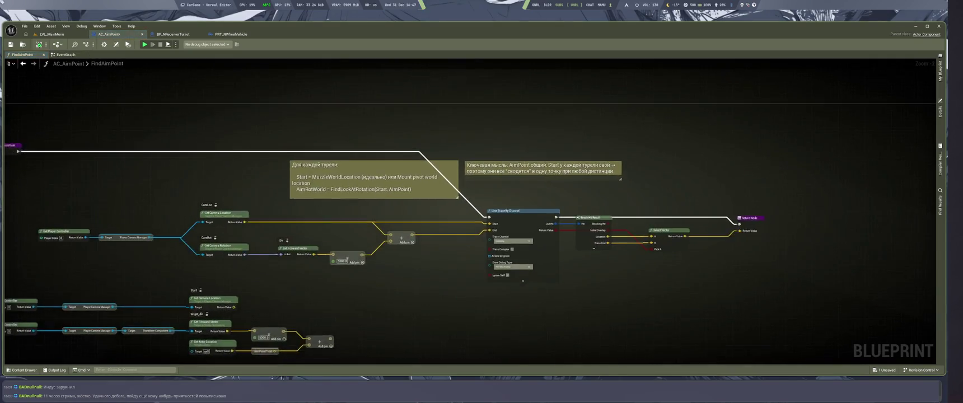
pyautogui.hotkey('alt', 'Left')
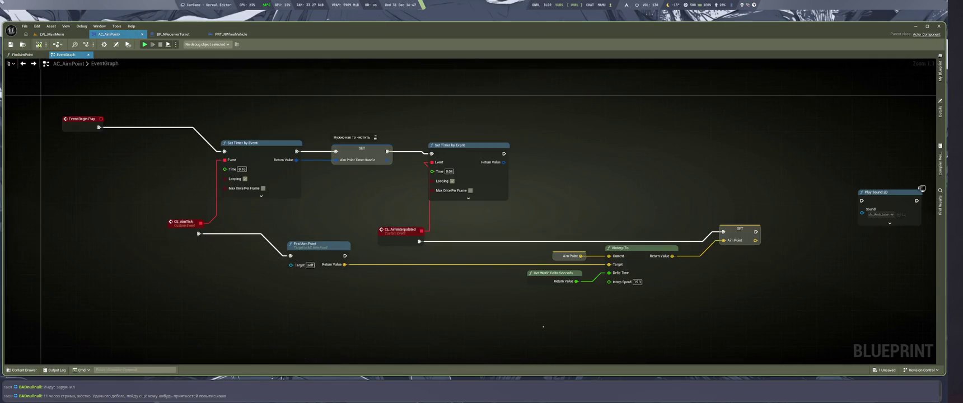
pyautogui.hotkey('ctrl', 's')
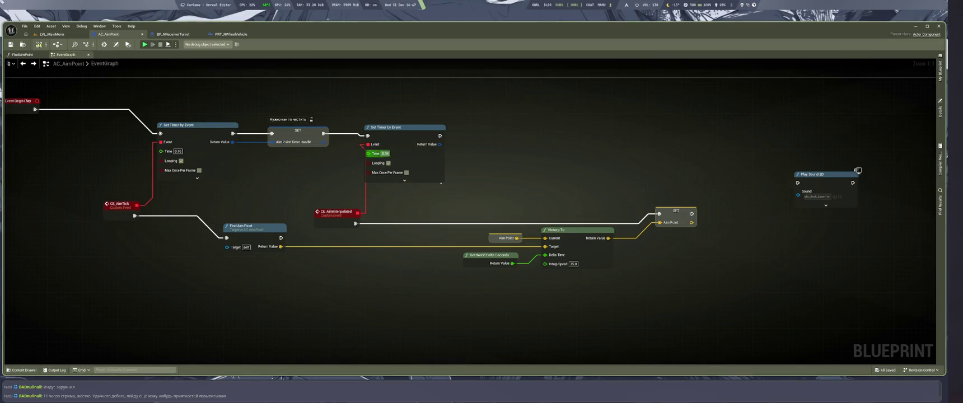
pyautogui.hotkey('ctrl', 's')
pyautogui.hotkey('ctrl', 'Tab')
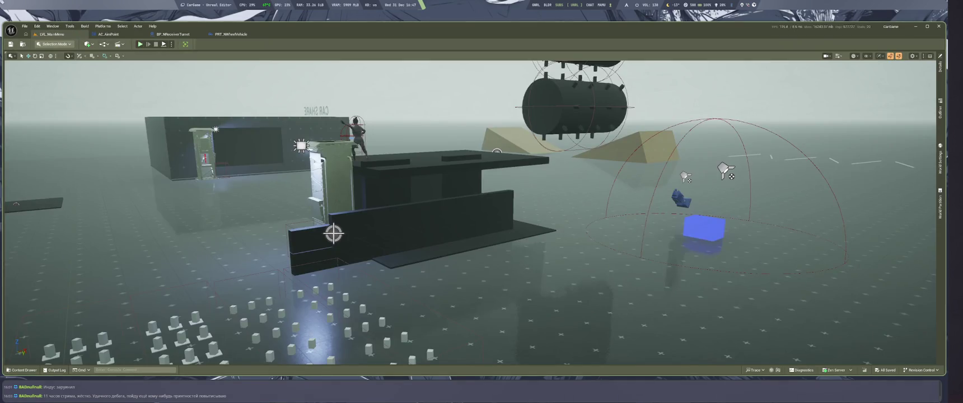
# Start Play In Editor to watch the truck's turrets aim and fire red traces
pyautogui.hotkey('alt', 'p')
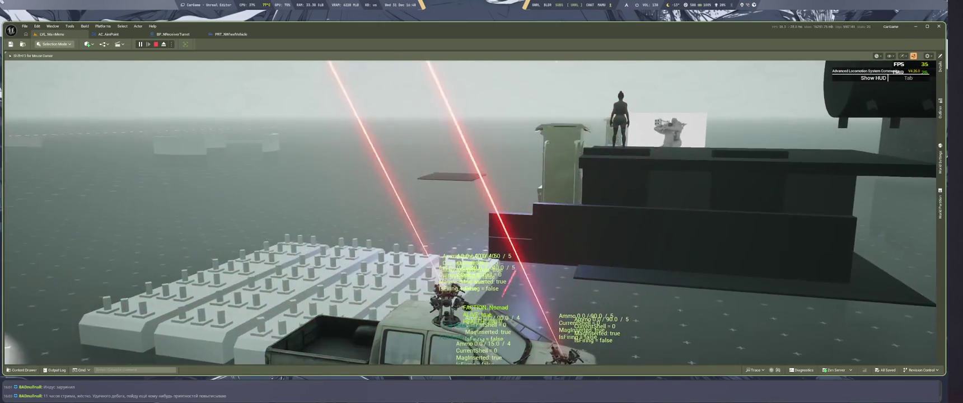
# Lower the system volume, then stop the play session and return to AC_AimPoint's EventGraph
pyautogui.press('XF86AudioLowerVolume')
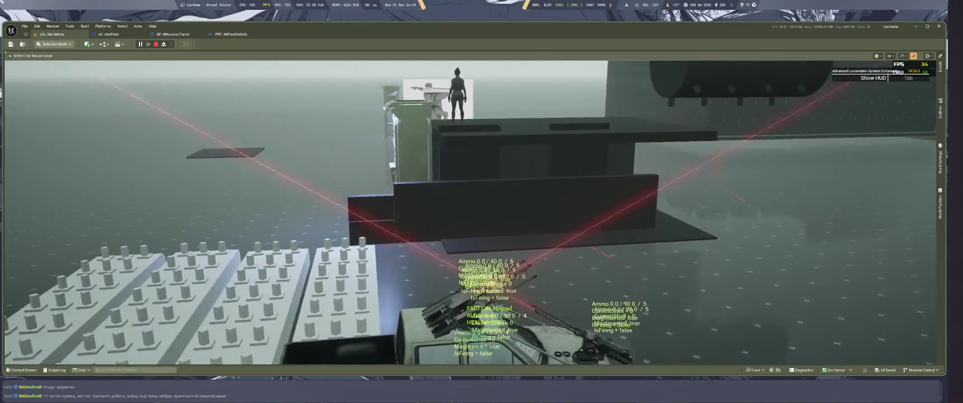
pyautogui.press('Escape')
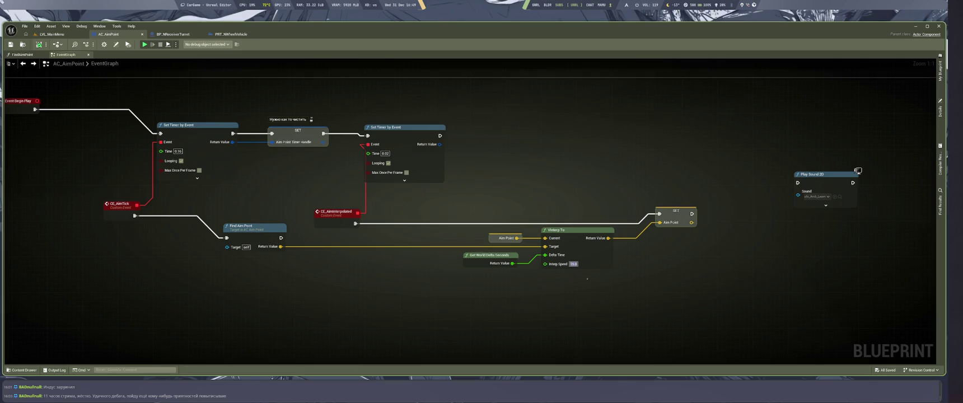
# Nudge the Aim Point SET node down-left in the event graph and launch a new play test
pyautogui.moveTo(538, 305); pyautogui.dragTo(549, 302)
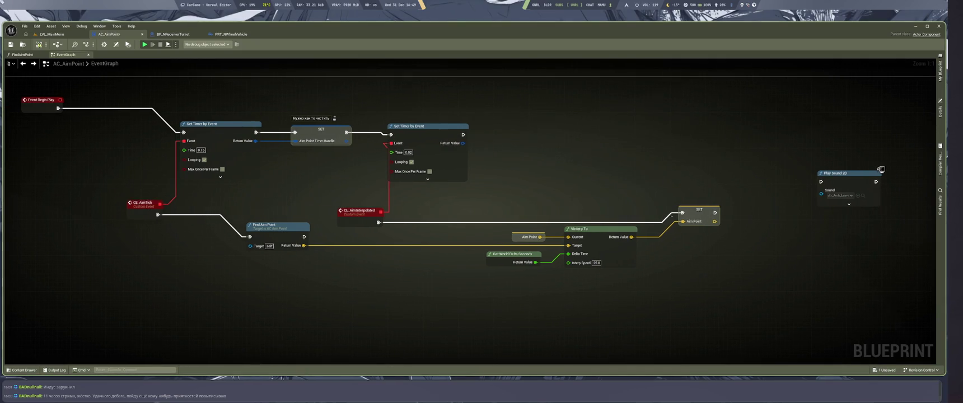
pyautogui.moveTo(699, 210); pyautogui.dragTo(683, 221)
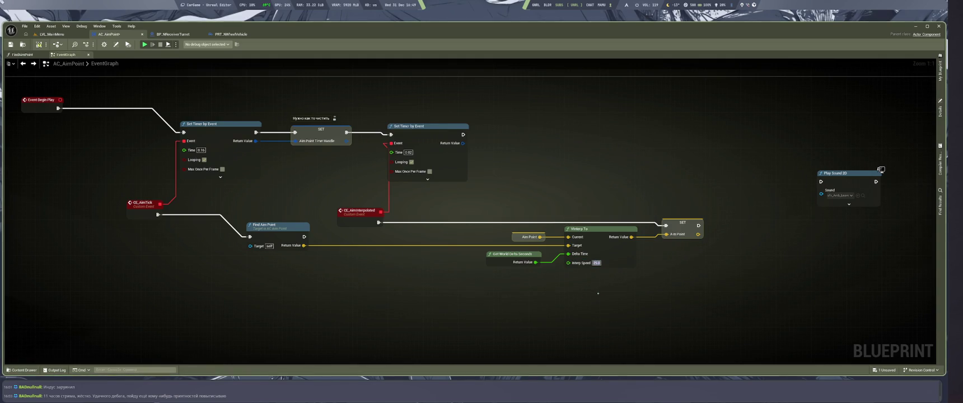
pyautogui.hotkey('alt', 'p')
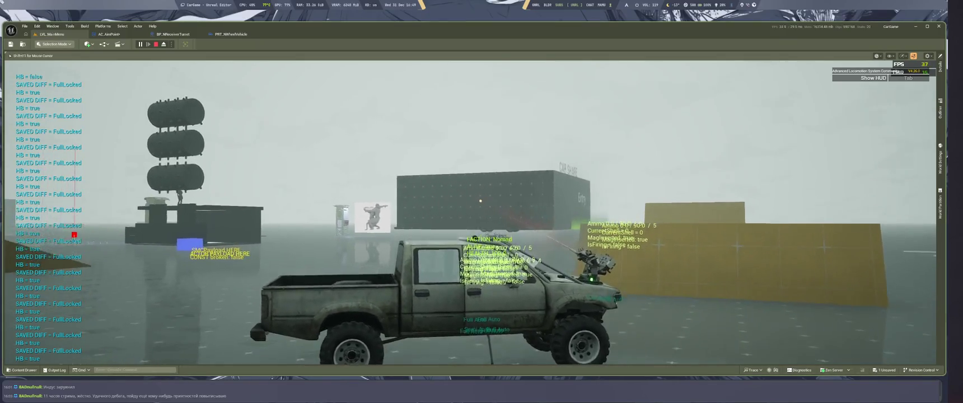
# Stop the session, switch to the LVL_MainMenu level, and play it again
pyautogui.press('Escape')
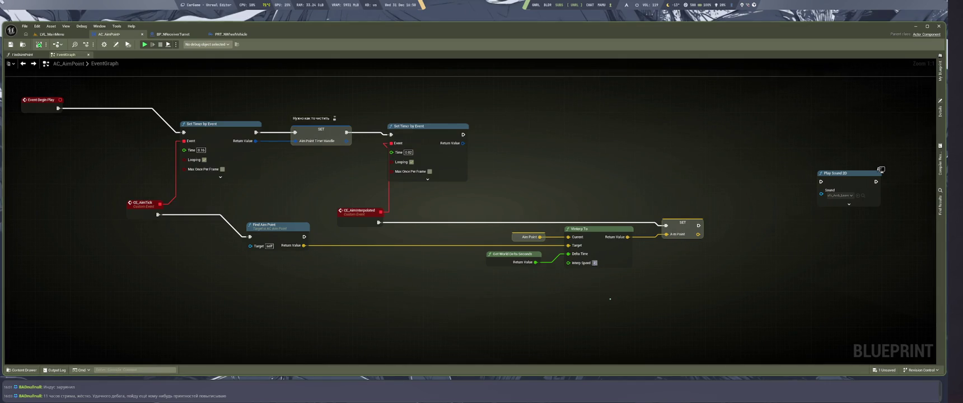
pyautogui.hotkey('ctrl', 'Tab')
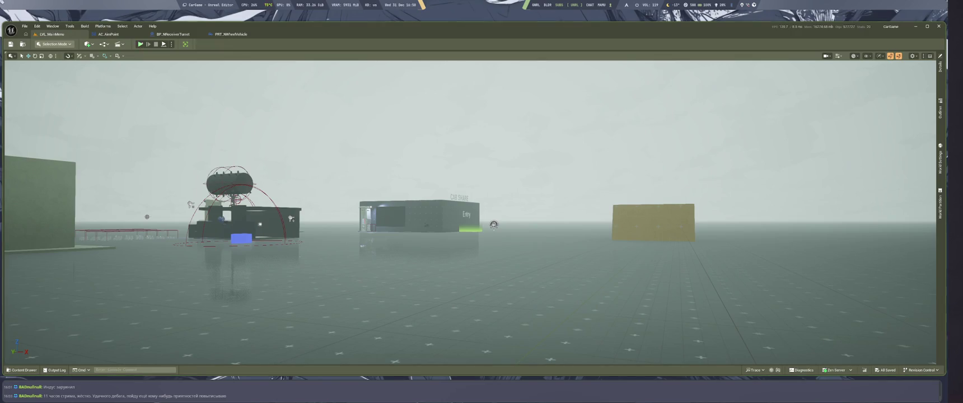
pyautogui.hotkey('alt', 'p')
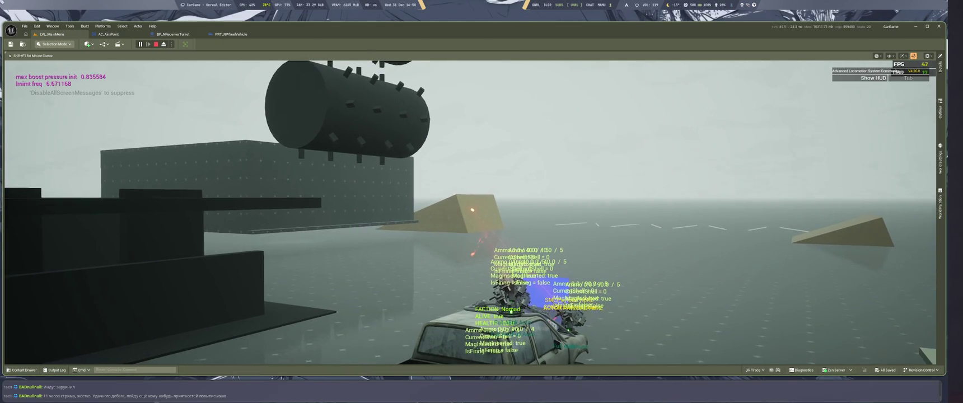
# End Play In Editor and bring the LVL_MainMenu level view back to the front
pyautogui.press('Escape')
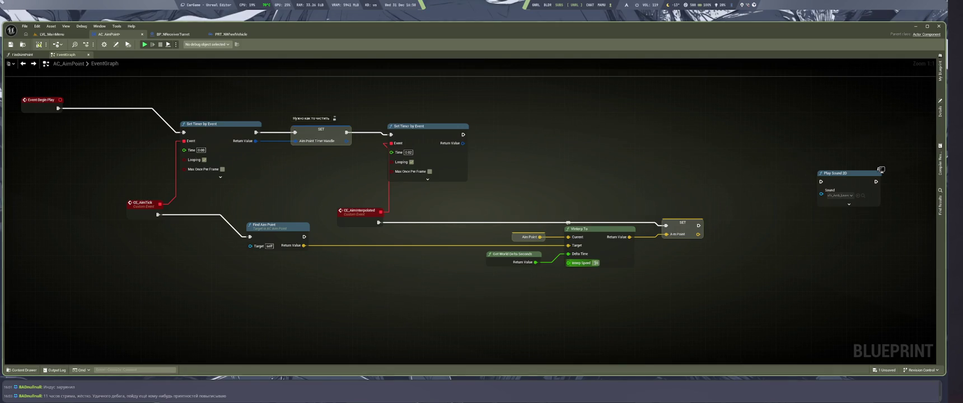
pyautogui.click(52, 34)
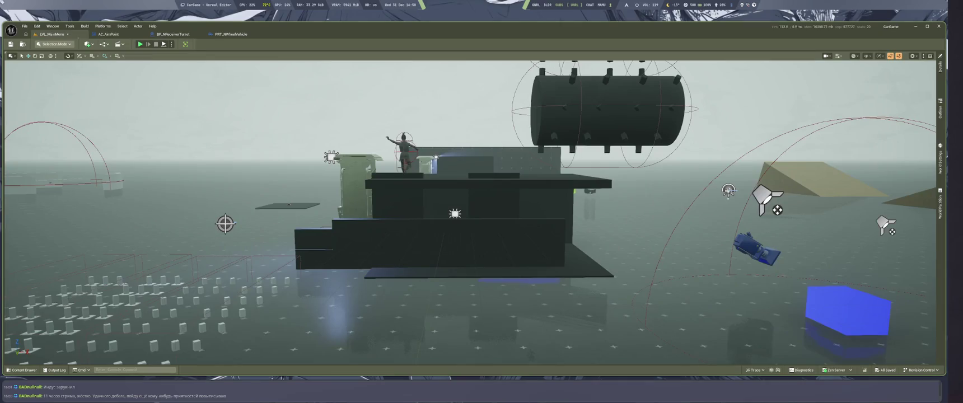
# Play-test the level, stop it, and save the AC_AimPoint blueprint
pyautogui.hotkey('alt', 'p')
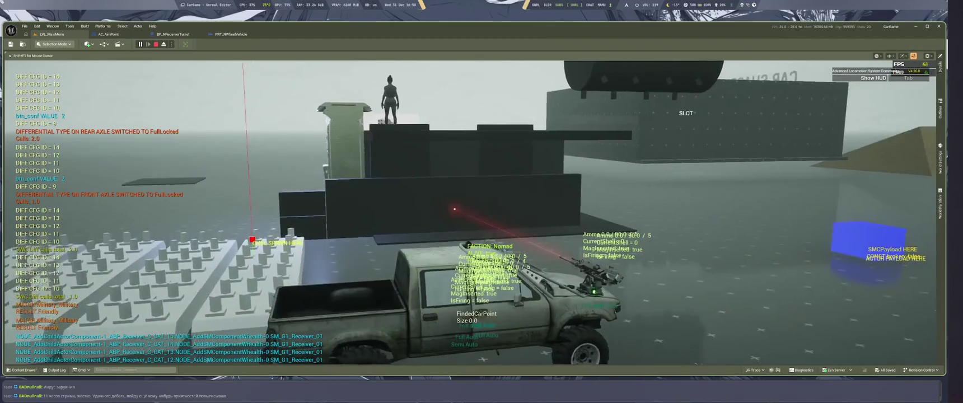
pyautogui.press('Escape')
pyautogui.write('4')
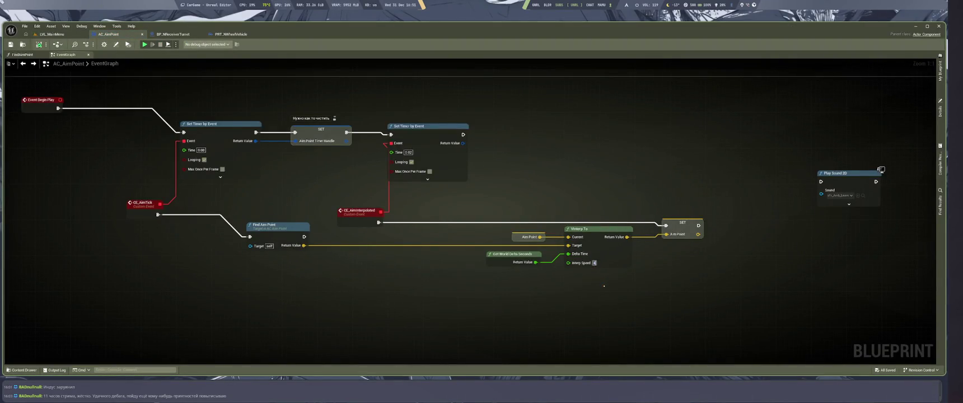
pyautogui.hotkey('ctrl', 's')
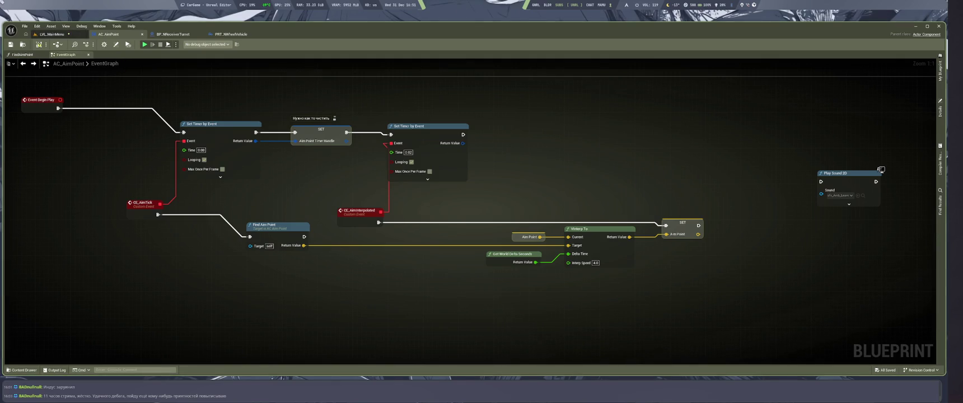
# Play-test once more, then wire Find Aim Point's exec output directly into the Aim Point SET node
pyautogui.hotkey('ctrl', 'Tab')
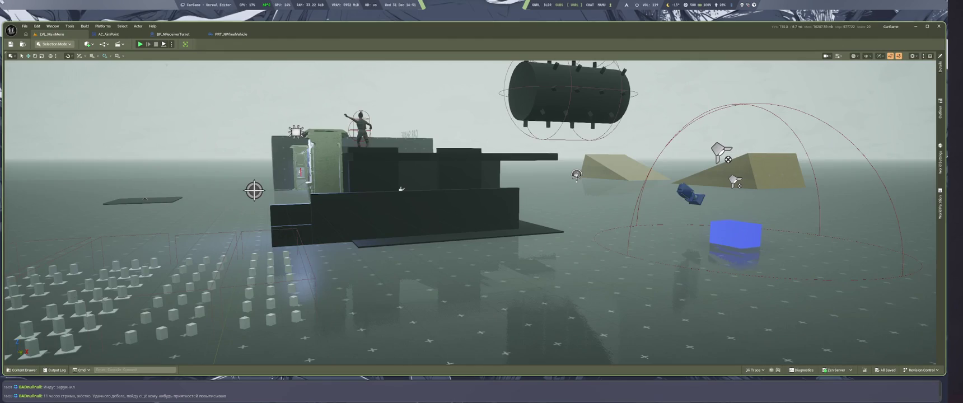
pyautogui.hotkey('alt', 'p')
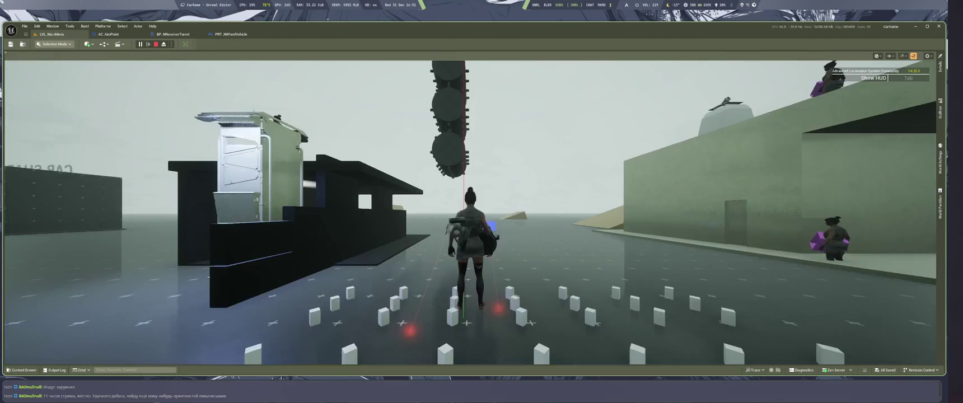
pyautogui.press('Escape')
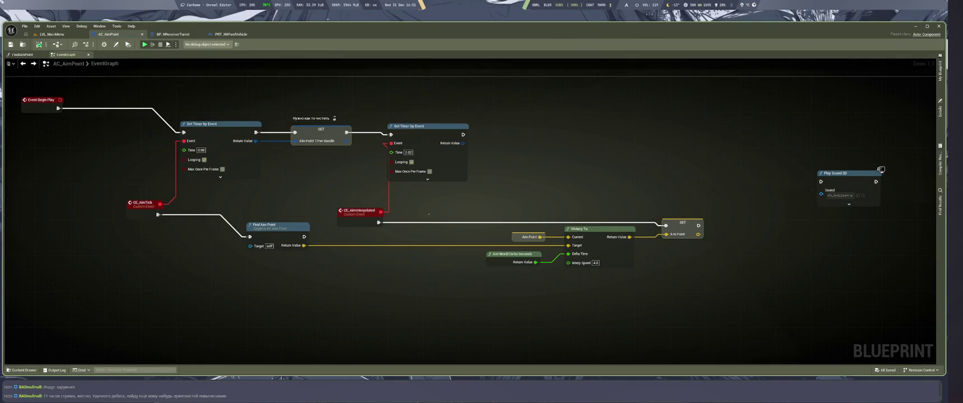
pyautogui.moveTo(304, 236)
pyautogui.mouseDown()
pyautogui.moveTo(669, 238)
pyautogui.moveTo(666, 225)
pyautogui.mouseUp()
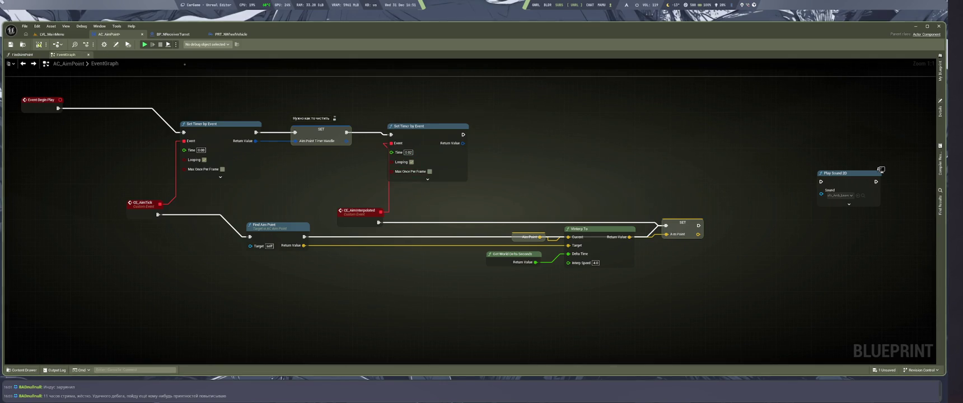
pyautogui.click(84, 34)
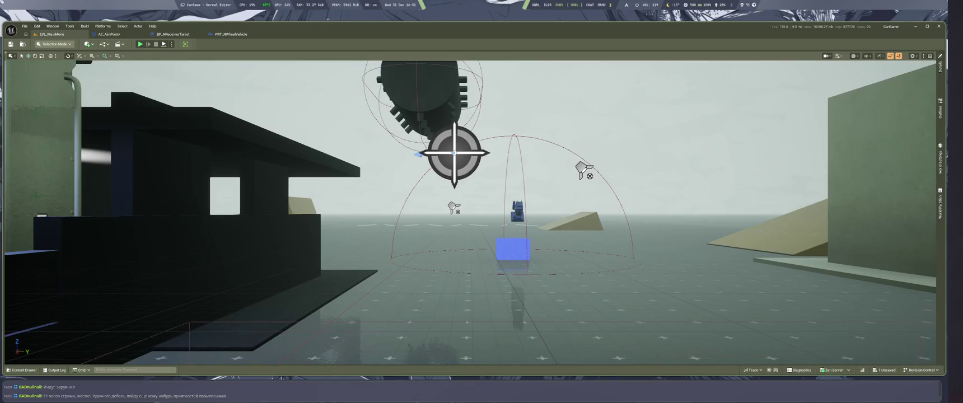
# Play-test the new Find Aim Point wiring, then stop and return to the AC_AimPoint EventGraph
pyautogui.hotkey('alt', 'p')
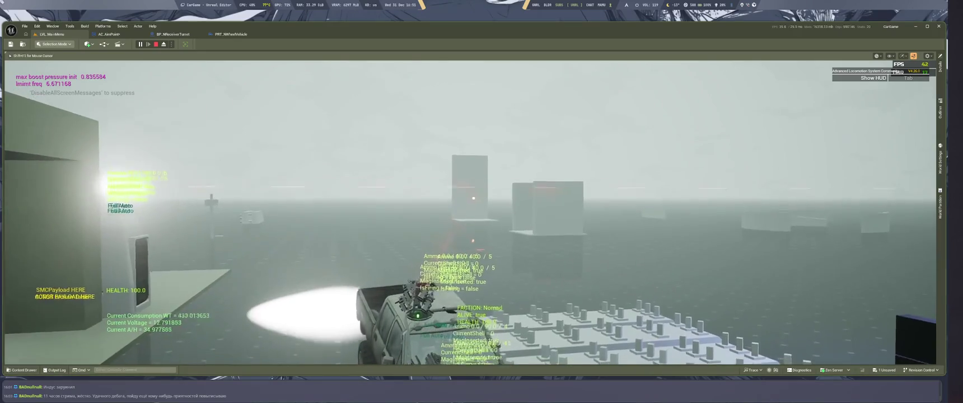
pyautogui.press('Escape')
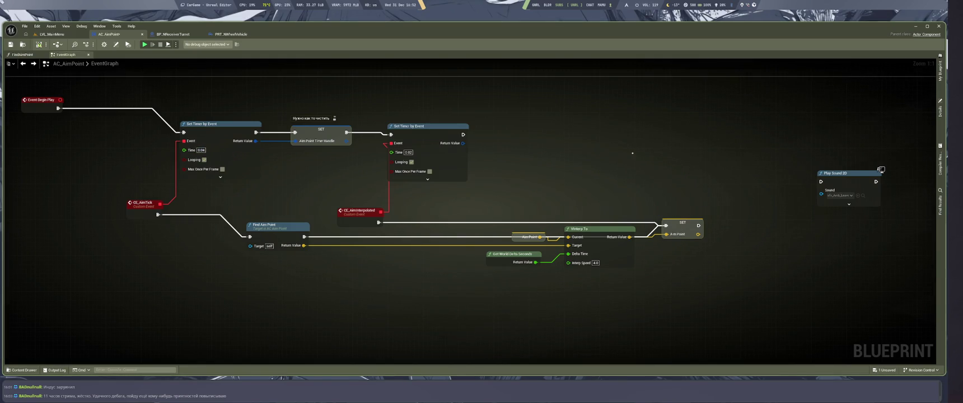
# Move the CE_AimInterpolated event and timer nodes aside, then remove the AimPoint/VInterp To interpolation nodes
pyautogui.moveTo(359, 211); pyautogui.dragTo(345, 181)
pyautogui.keyDown('ctrl'); pyautogui.click(428, 126); pyautogui.keyUp('ctrl')
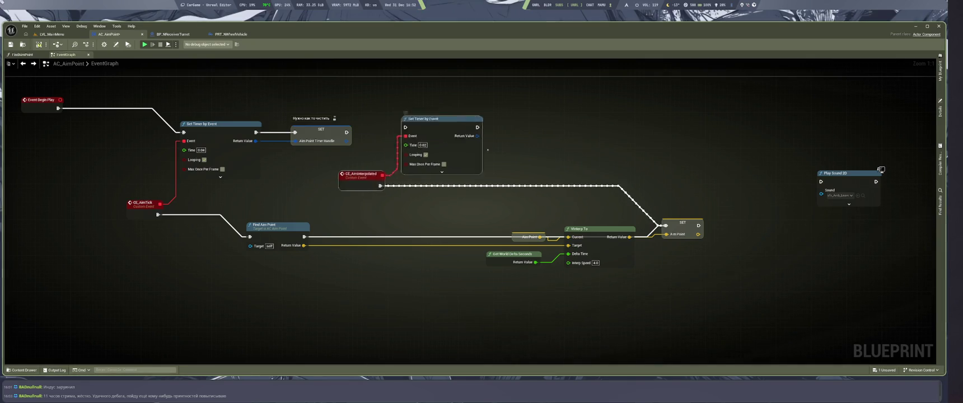
pyautogui.moveTo(429, 125); pyautogui.dragTo(516, 77)
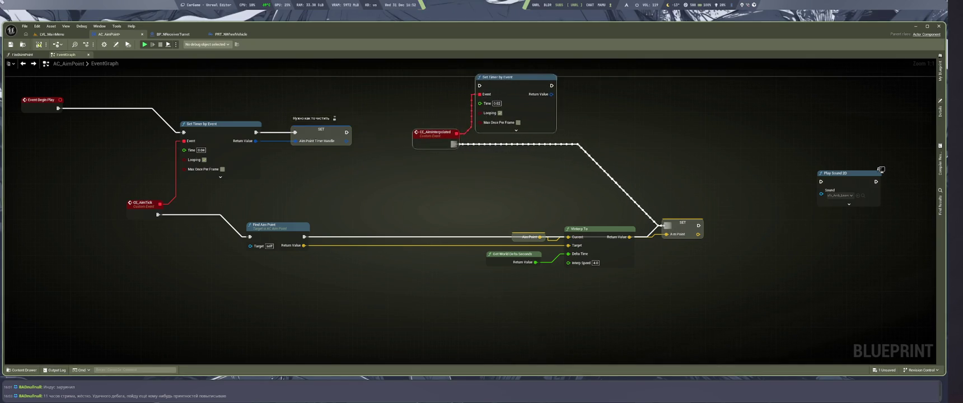
pyautogui.moveTo(459, 196)
pyautogui.mouseDown()
pyautogui.moveTo(666, 275)
pyautogui.moveTo(620, 278)
pyautogui.mouseUp()
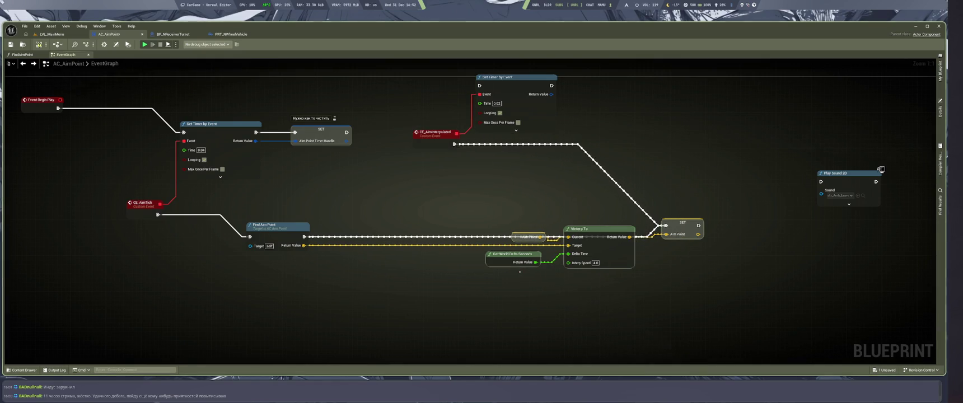
pyautogui.press('Delete')
# Paste the interpolation nodes into FindAimPoint and shift the Return Node far right
pyautogui.doubleClick(279, 225)
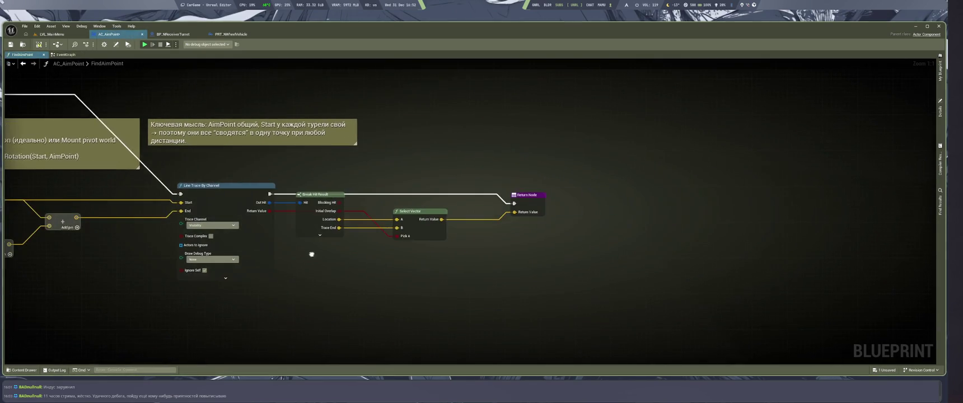
pyautogui.hotkey('ctrl', 'v')
pyautogui.moveTo(518, 213)
pyautogui.mouseDown()
pyautogui.moveTo(818, 178)
pyautogui.moveTo(884, 206)
pyautogui.mouseUp()
pyautogui.keyDown('alt'); pyautogui.click(882, 206); pyautogui.keyUp('alt')
pyautogui.keyDown('alt'); pyautogui.click(882, 196); pyautogui.keyUp('alt')
pyautogui.hotkey('ctrl', 'z')
pyautogui.keyDown('alt'); pyautogui.click(883, 198); pyautogui.keyUp('alt')
pyautogui.moveTo(887, 195)
pyautogui.mouseDown()
pyautogui.moveTo(881, 205)
pyautogui.moveTo(739, 228)
pyautogui.moveTo(767, 211)
pyautogui.mouseUp()
pyautogui.hotkey('ctrl', 'z')
pyautogui.hotkey('ctrl', 'z')
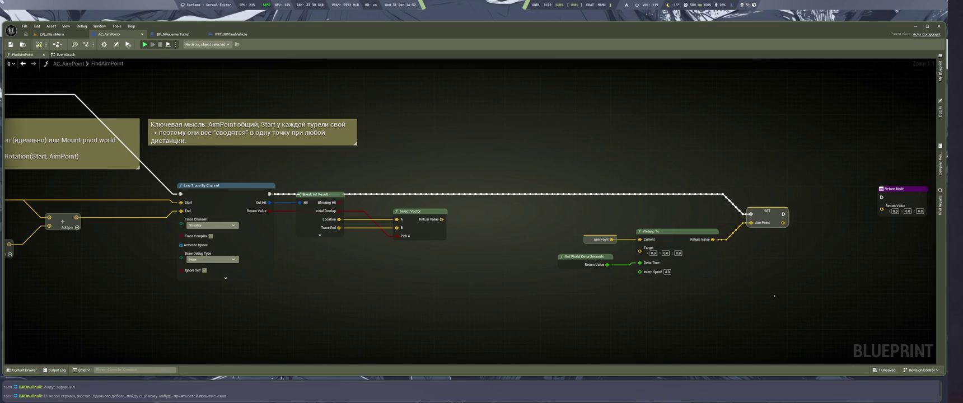
# Wire Select Vector's result into VInterp To's Target and tidy the VInterp To group and SET node
pyautogui.moveTo(440, 218); pyautogui.dragTo(640, 252)
pyautogui.moveTo(682, 269); pyautogui.dragTo(661, 241)
pyautogui.moveTo(670, 280); pyautogui.dragTo(639, 279)
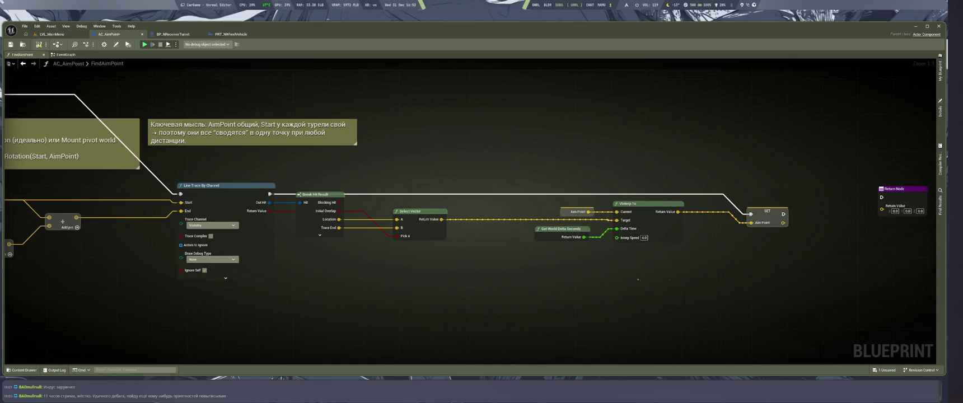
pyautogui.moveTo(767, 211); pyautogui.dragTo(728, 197)
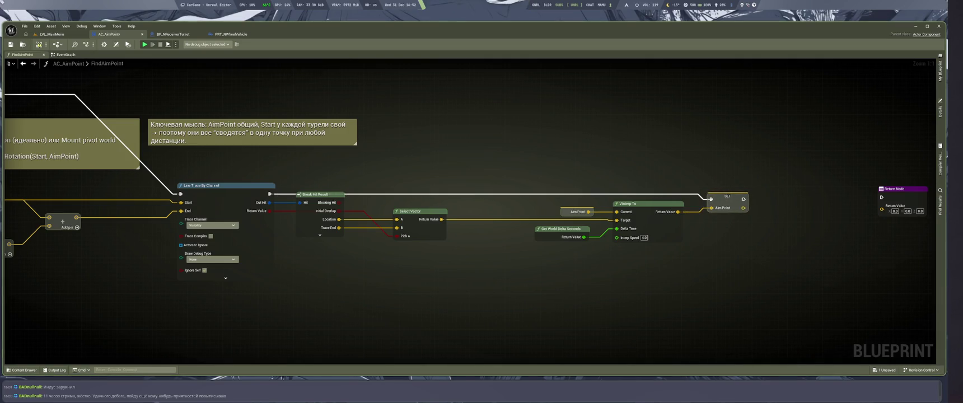
pyautogui.hotkey('ctrl', 'Tab')
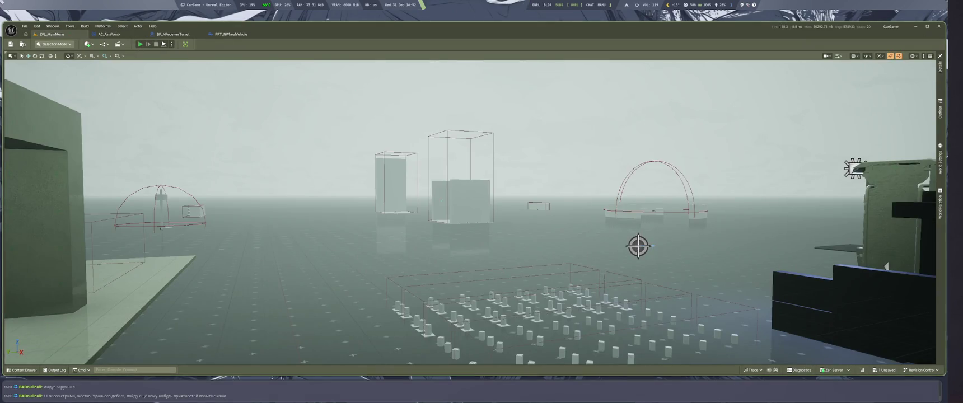
# Play-test the turret aiming, then stop and bring the AC_AimPoint EventGraph back into view
pyautogui.hotkey('alt', 'p')
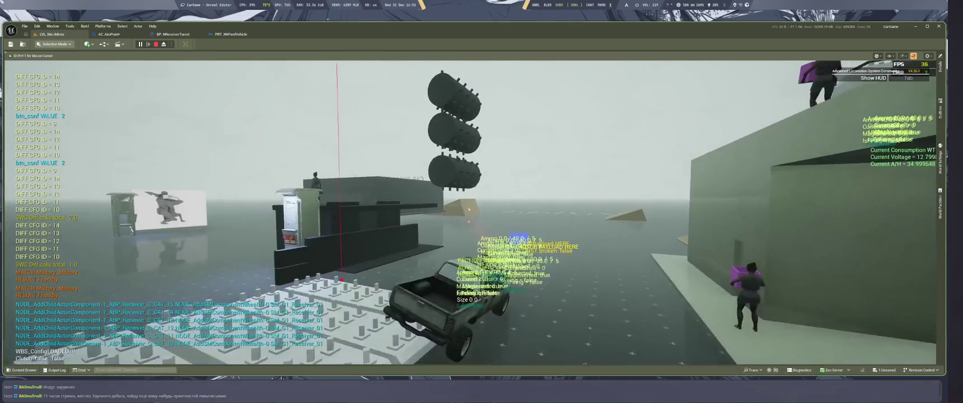
pyautogui.press('Escape')
pyautogui.hotkey('ctrl', 'Tab')
pyautogui.moveTo(672, 207)
pyautogui.mouseDown()
pyautogui.moveTo(891, 300)
pyautogui.moveTo(798, 254)
pyautogui.moveTo(814, 255)
pyautogui.mouseUp()
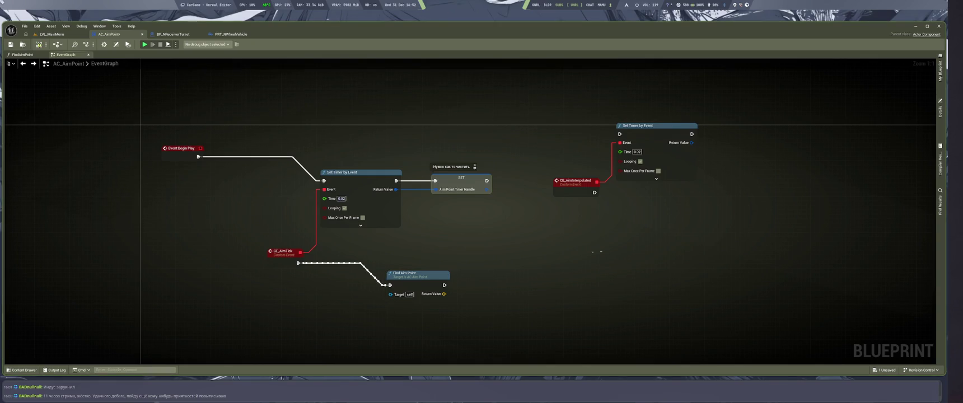
# Open the Find Aim Point function graph from the event graph and go back
pyautogui.rightClick(575, 254)
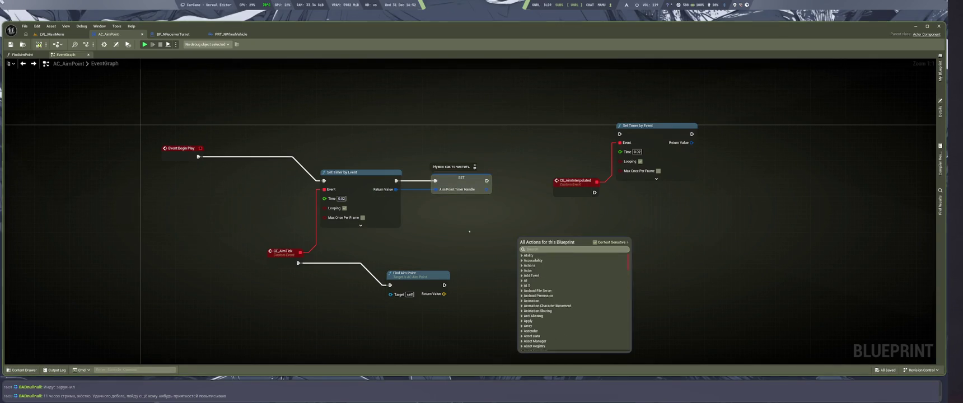
pyautogui.click(423, 271)
pyautogui.hotkey('ctrl', 's')
pyautogui.doubleClick(423, 273)
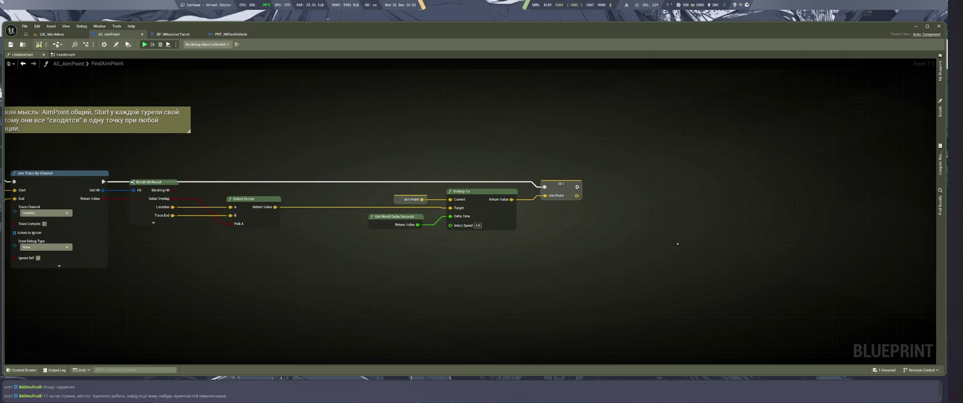
pyautogui.hotkey('alt', 'Left')
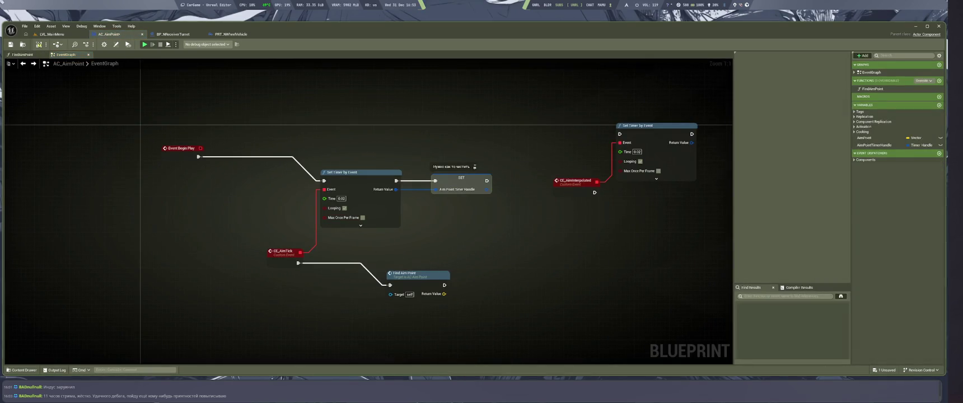
# Select the Find Aim Point call, save the blueprint, and undo to drop its ReturnValue output
pyautogui.click(416, 280)
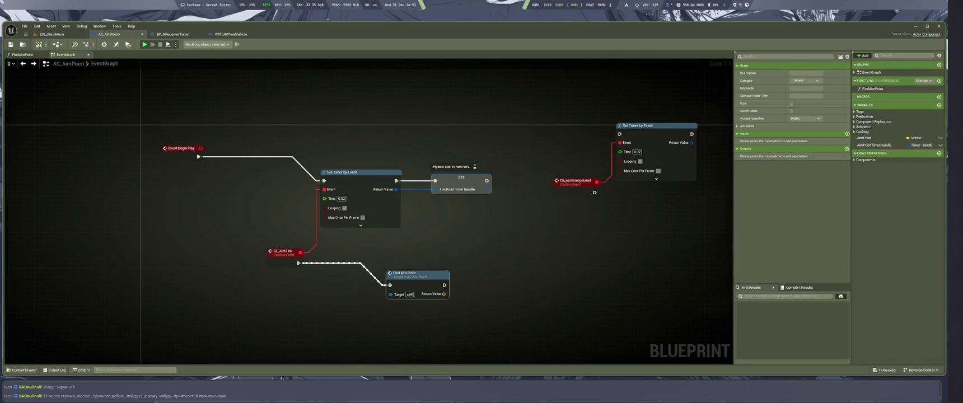
pyautogui.hotkey('ctrl', 's')
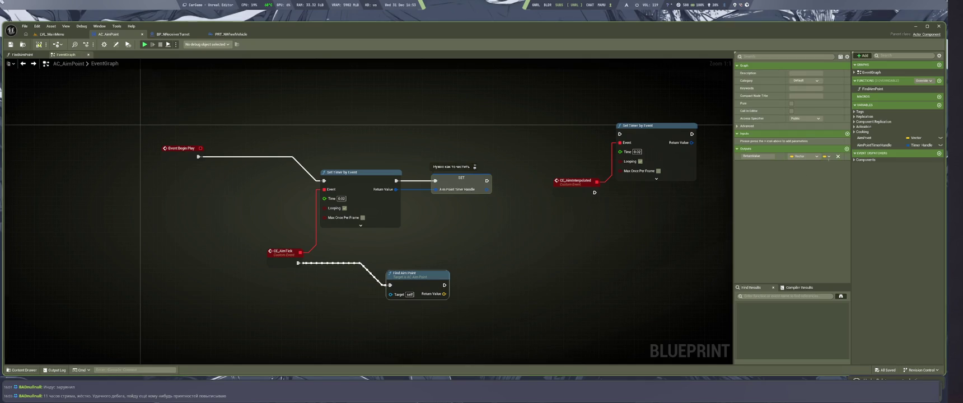
pyautogui.hotkey('ctrl', 'z')
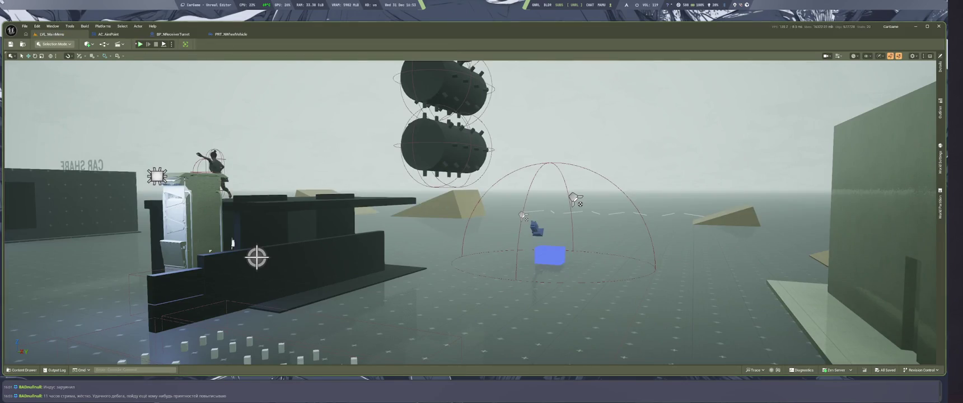
pyautogui.hotkey('alt', 'p')
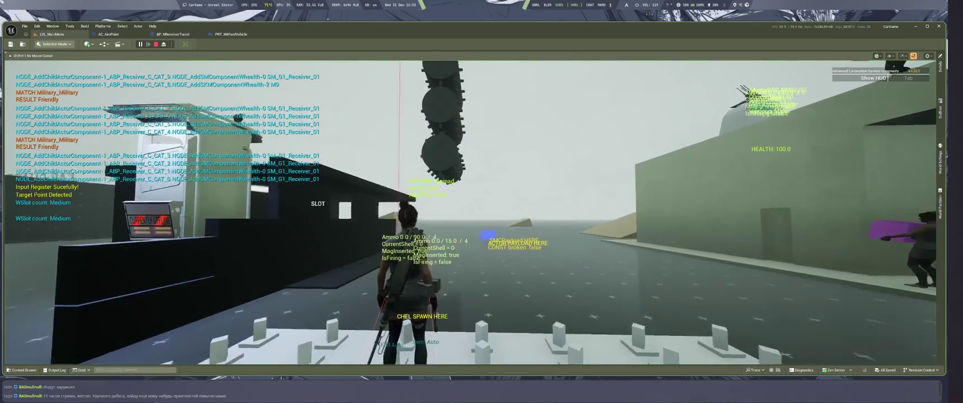
pyautogui.press('w')
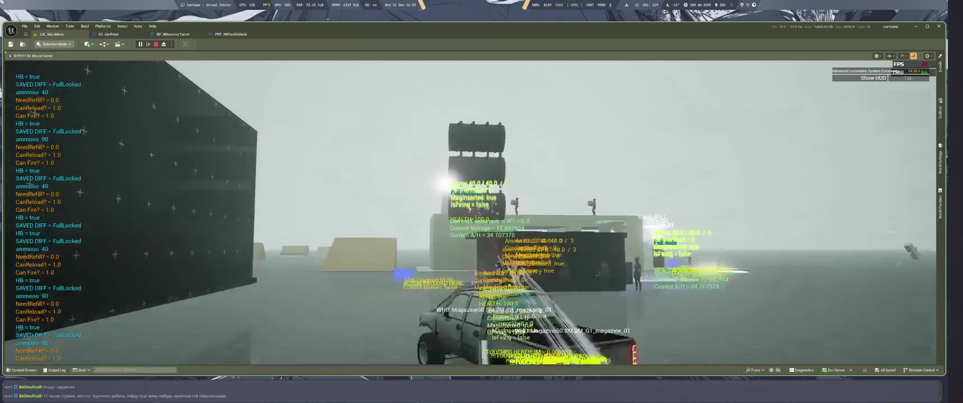
pyautogui.press('Escape')
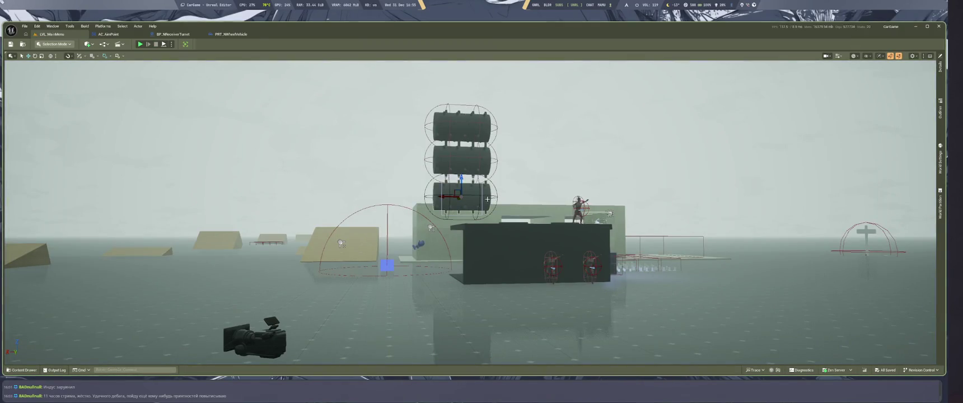
# Open the BP_Roller blueprint for the selected barrel
pyautogui.hotkey('ctrl', 'e')
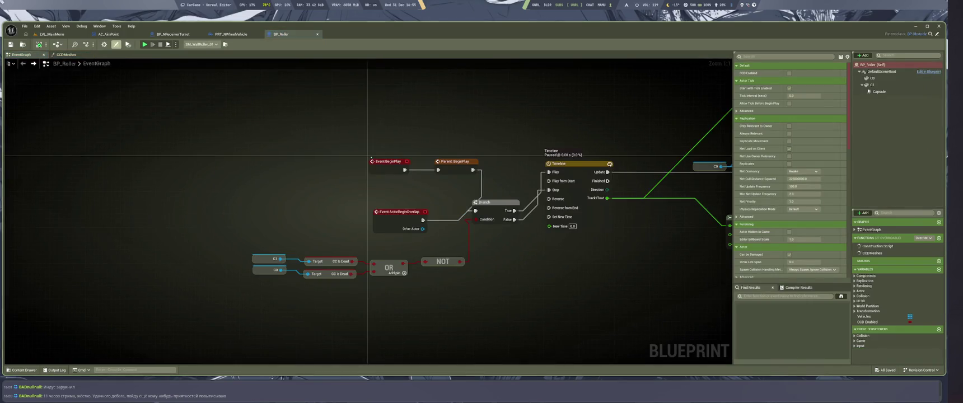
pyautogui.scroll(-6, 468, 211)
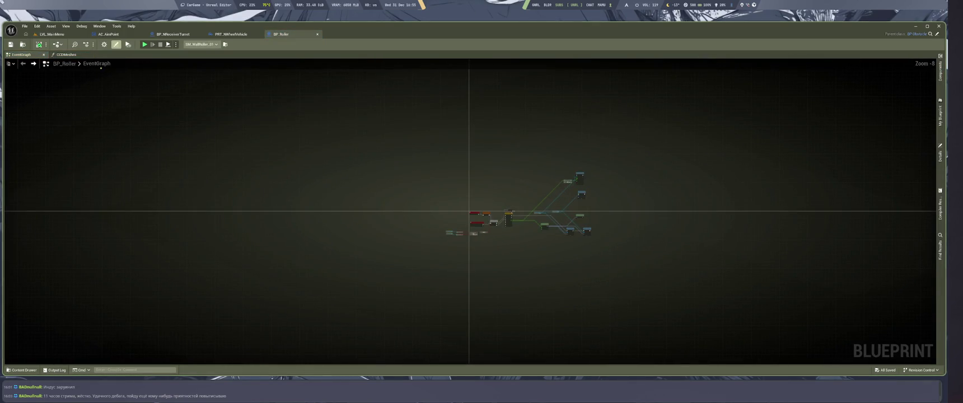
pyautogui.scroll(3, 476, 204)
# Open BP_Obstacle and wire its Uff Mau Mamu event to the first SET node
pyautogui.hotkey('ctrl', 'space')
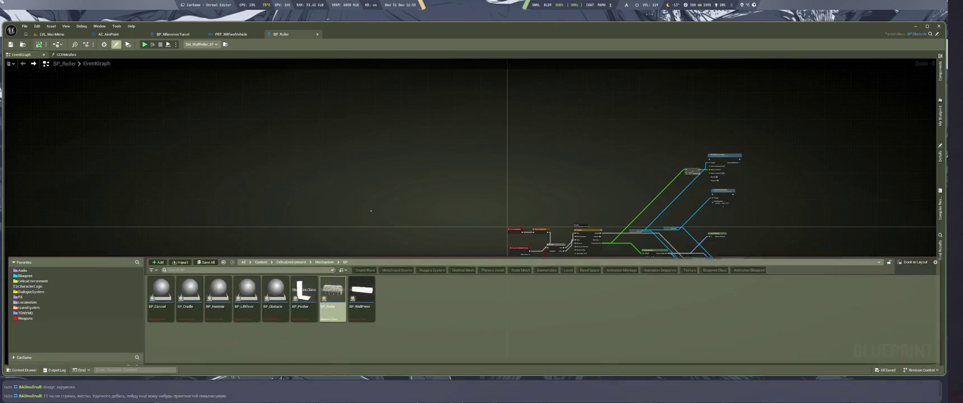
pyautogui.doubleClick(275, 285)
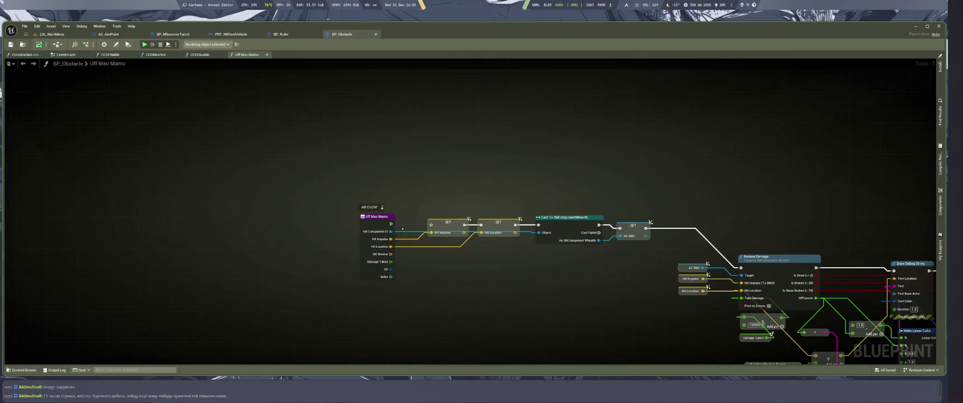
pyautogui.moveTo(390, 224); pyautogui.dragTo(431, 224)
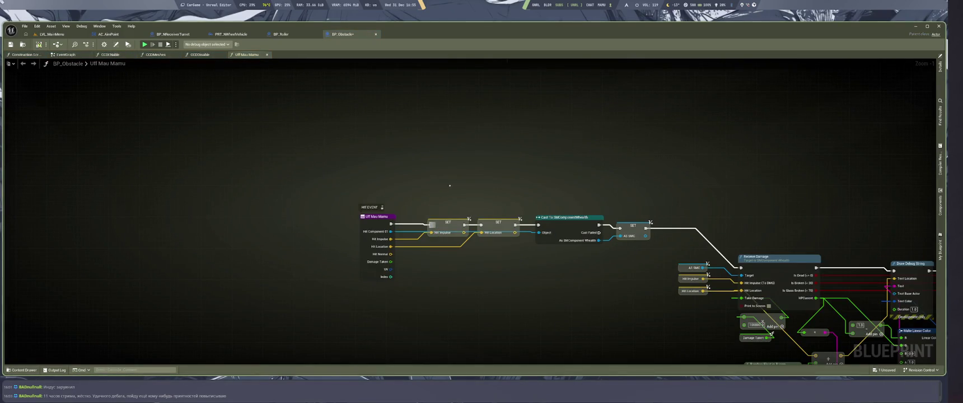
# Save BP_Obstacle, close its editor and go back to the level viewport
pyautogui.hotkey('ctrl', 's')
pyautogui.hotkey('ctrl', 'w')
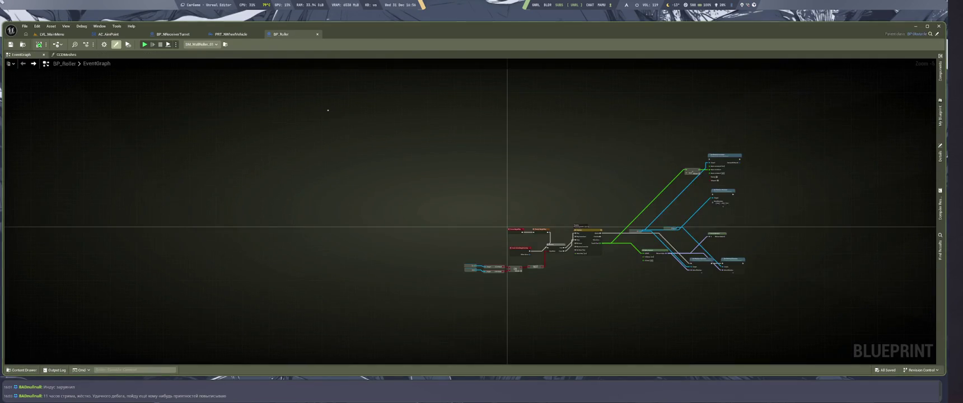
pyautogui.hotkey('ctrl', 'Tab')
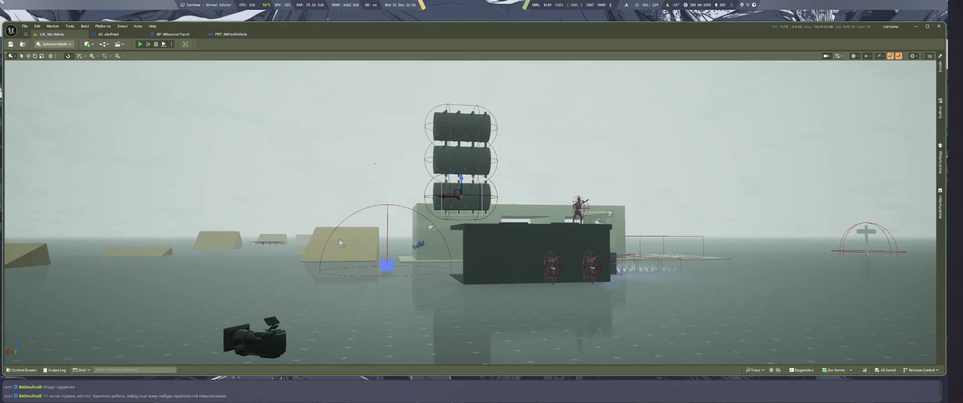
# Play-test the turret aiming in the editor, then bring up the LMArena chat workspace
pyautogui.hotkey('alt', 'p')
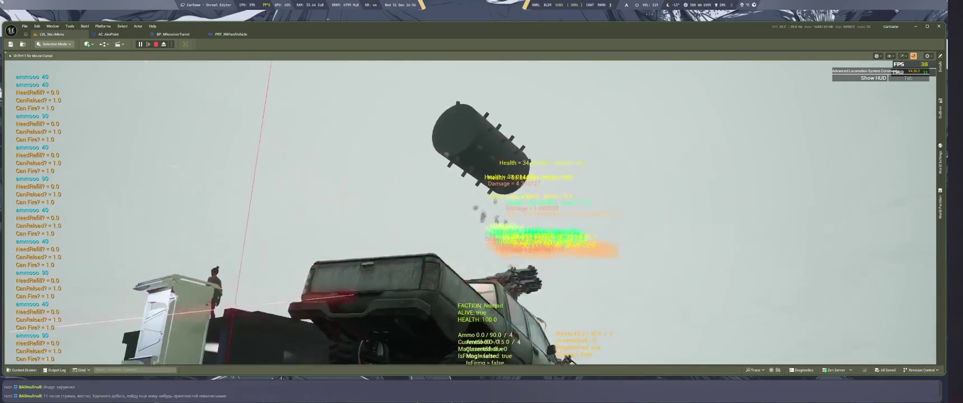
pyautogui.press('super+1')
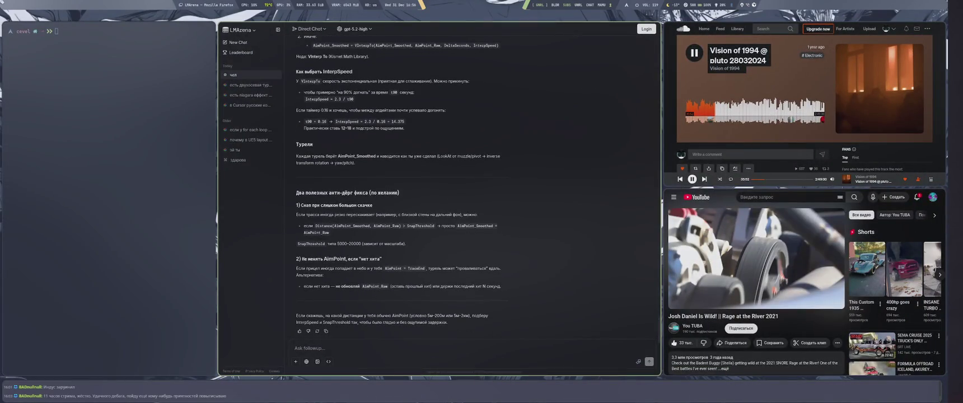
# Ask why turrets aim backward at objects behind the camera and read the CameraRotation fix
pyautogui.write('asd')
pyautogui.write('все заебись, но другая проблема: когда позади камеры есть какой то обьект то турели начинают целиться на него, т.е назад')
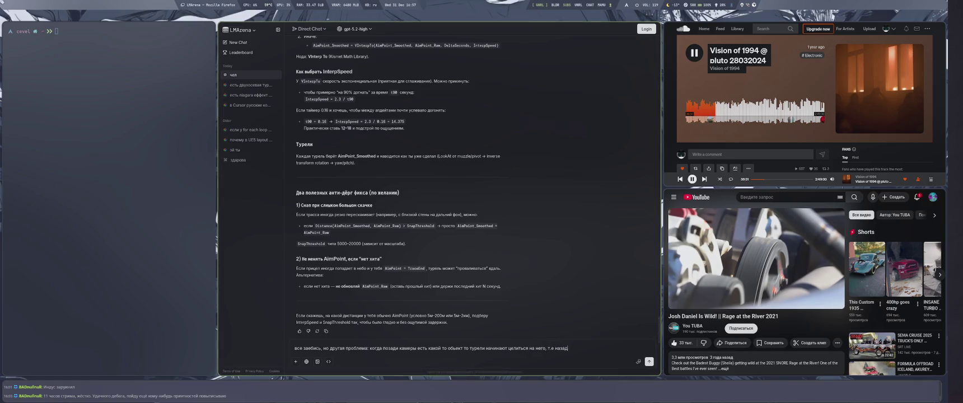
pyautogui.press('Return')
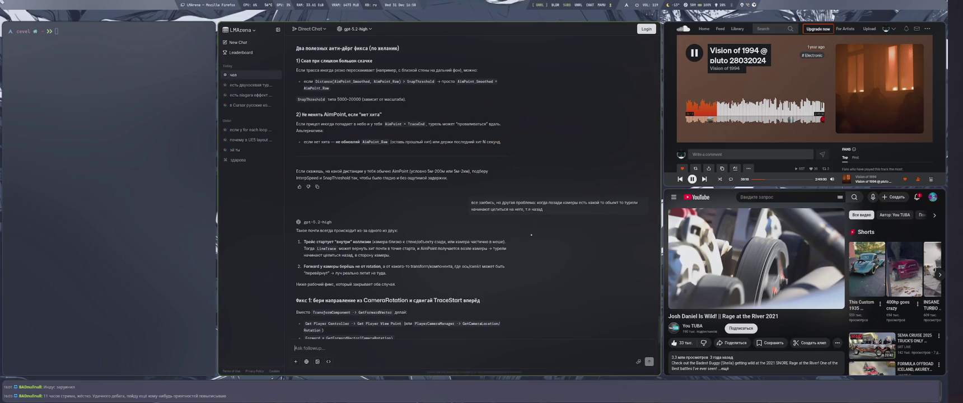
pyautogui.press('super+4')
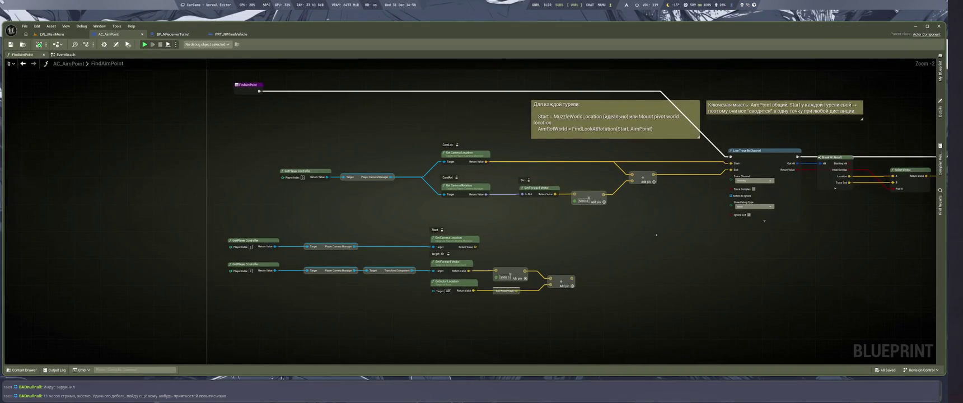
# Zoom the FindAimPoint graph to 1:1 and pan until its entry node is visible
pyautogui.scroll(2, 650, 246)
pyautogui.moveTo(678, 269)
pyautogui.mouseDown()
pyautogui.moveTo(792, 272)
pyautogui.moveTo(668, 260)
pyautogui.mouseUp()
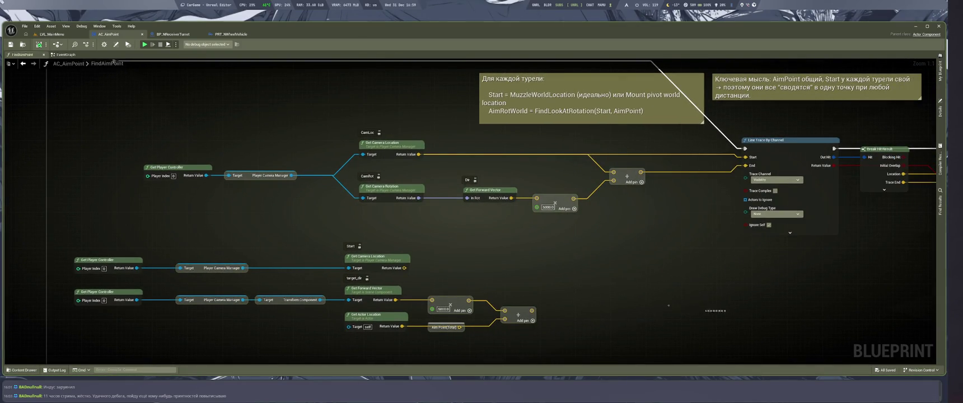
pyautogui.moveTo(554, 242); pyautogui.dragTo(602, 275)
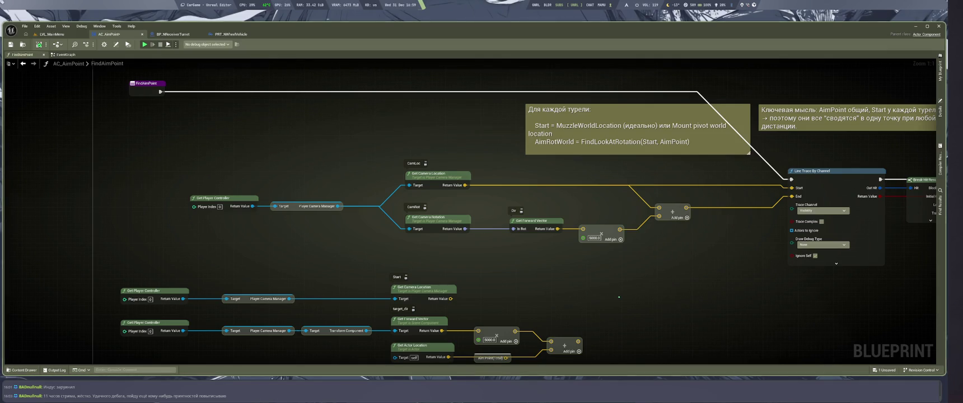
pyautogui.rightClick(574, 283)
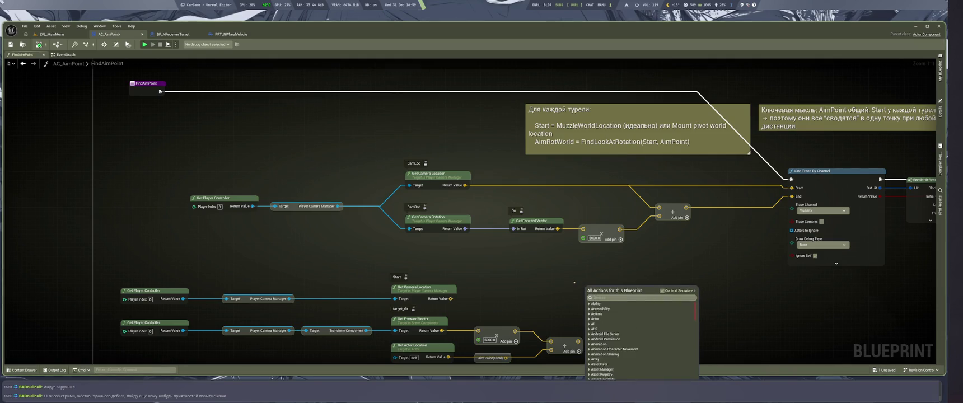
# Add a Get Owner node and place it beside the camera location node
pyautogui.write('get owner')
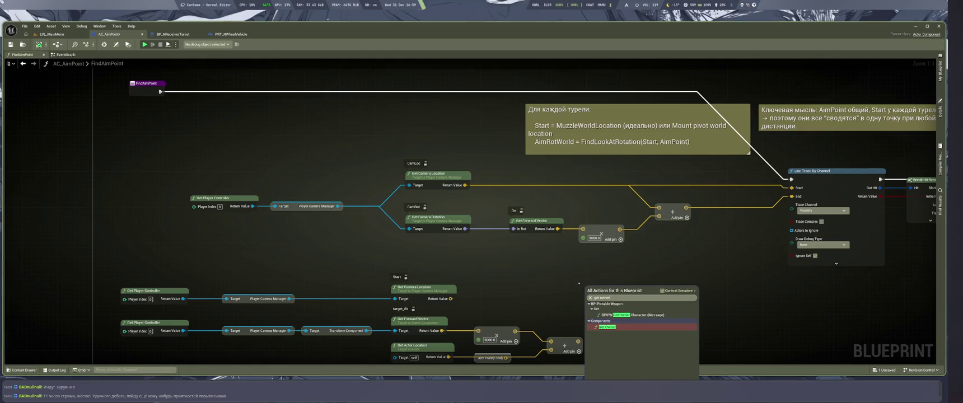
pyautogui.press('Return')
pyautogui.moveTo(602, 290)
pyautogui.mouseDown()
pyautogui.moveTo(280, 129)
pyautogui.moveTo(304, 148)
pyautogui.moveTo(411, 185)
pyautogui.mouseUp()
# Add a Get Actor Location node wired to Get Owner's return value
pyautogui.moveTo(345, 160)
pyautogui.mouseDown()
pyautogui.moveTo(398, 134)
pyautogui.moveTo(389, 137)
pyautogui.mouseUp()
pyautogui.write('ge')
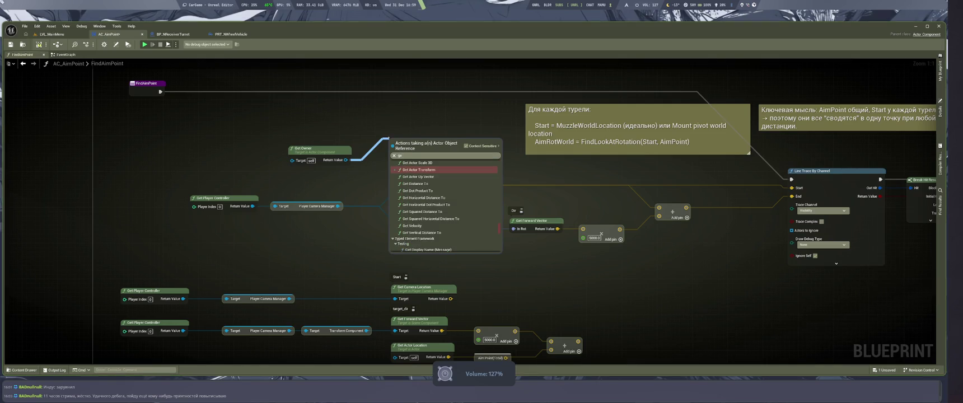
pyautogui.write(' icon')
pyautogui.press('BackSpace')
pyautogui.press('BackSpace')
pyautogui.press('BackSpace')
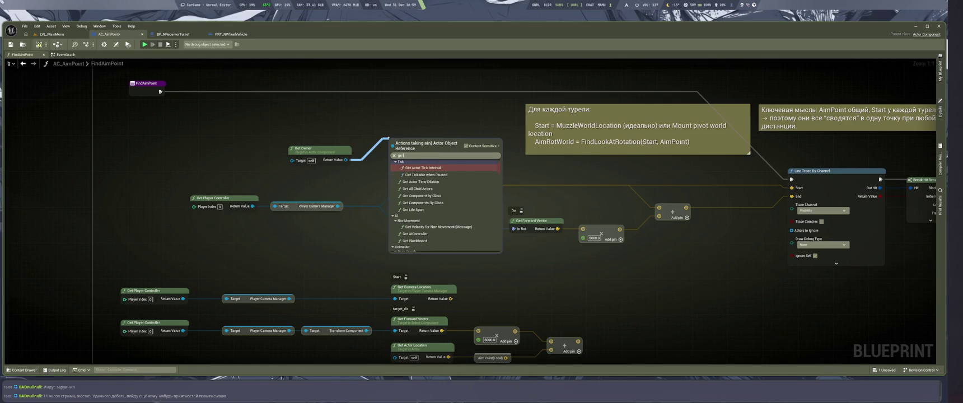
pyautogui.write('ocation')
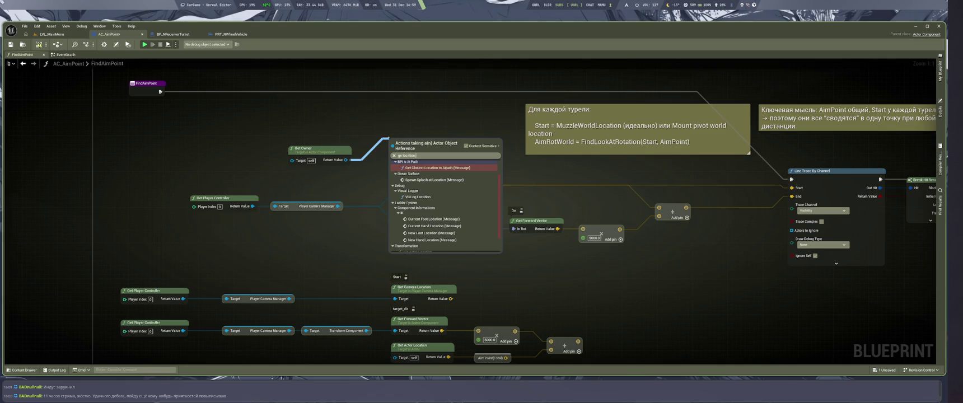
pyautogui.write(' wo')
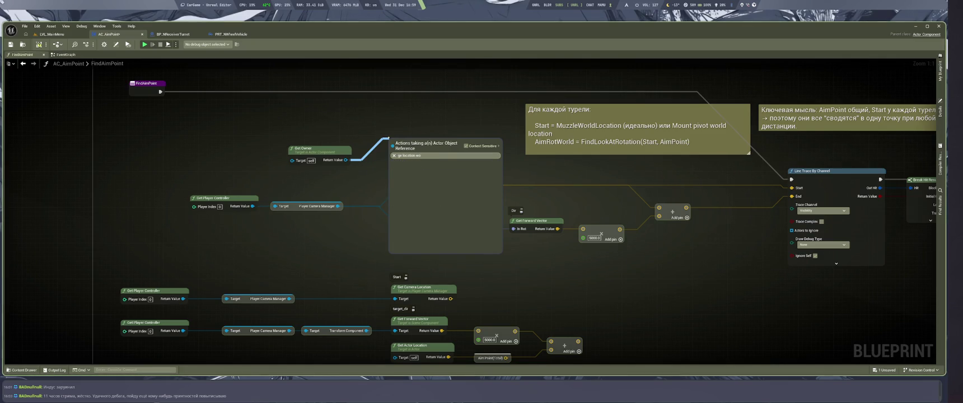
pyautogui.press('BackSpace')
pyautogui.press('BackSpace')
pyautogui.press('BackSpace')
pyautogui.write('actor loc')
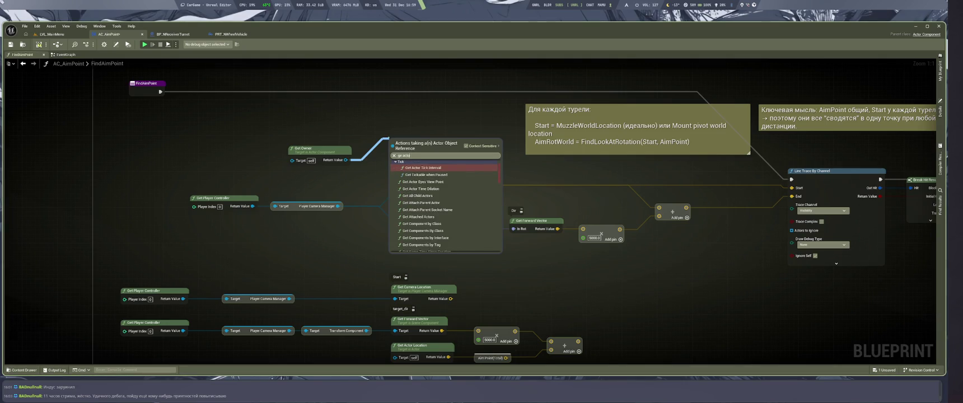
pyautogui.press('BackSpace')
pyautogui.press('BackSpace')
pyautogui.press('BackSpace')
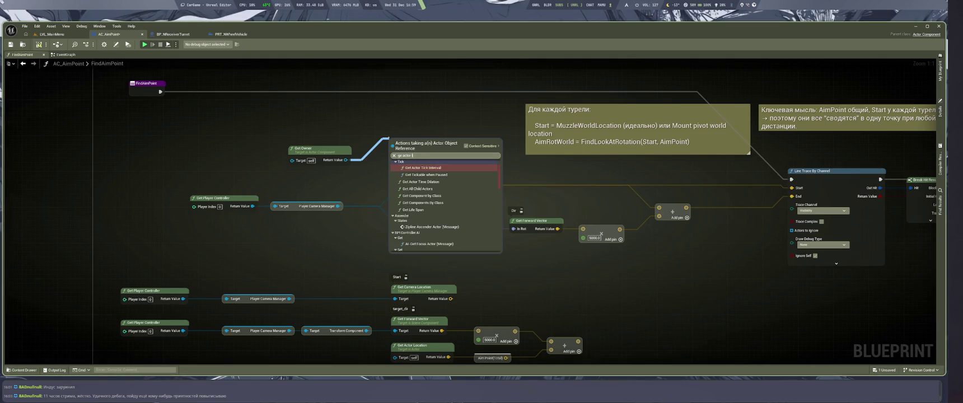
pyautogui.write('oc')
pyautogui.press('Return')
# Tidy the nodes and reroute the camera location wires onto Get Actor Location
pyautogui.moveTo(305, 149); pyautogui.dragTo(310, 125)
pyautogui.moveTo(415, 143); pyautogui.dragTo(420, 124)
pyautogui.moveTo(429, 174); pyautogui.dragTo(431, 162)
pyautogui.moveTo(313, 124); pyautogui.dragTo(311, 136)
pyautogui.moveTo(464, 185); pyautogui.dragTo(442, 146)
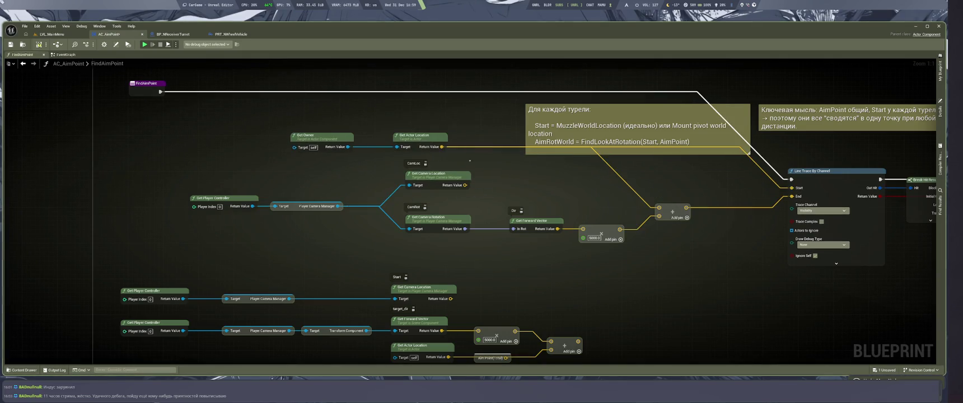
pyautogui.press('super+2')
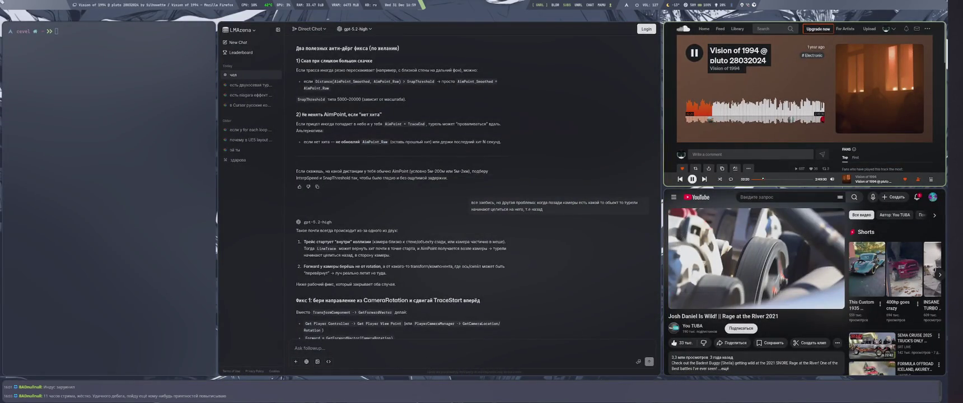
pyautogui.press('super+1')
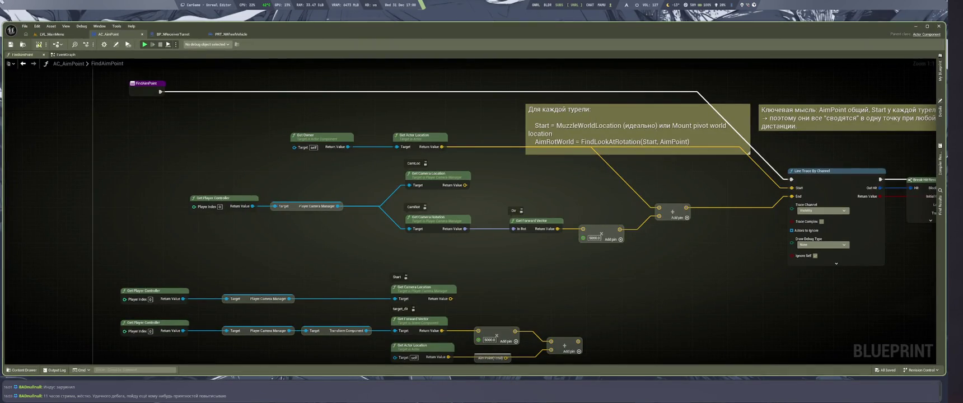
pyautogui.hotkey('ctrl', 'Tab')
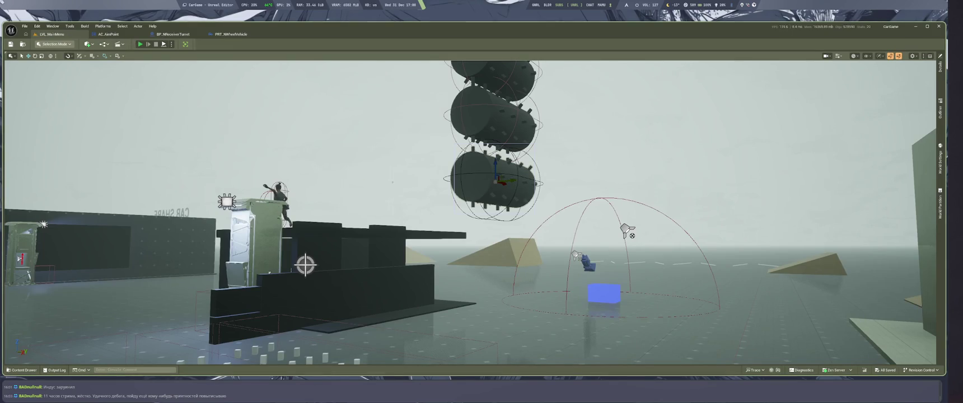
pyautogui.hotkey('alt', 'p')
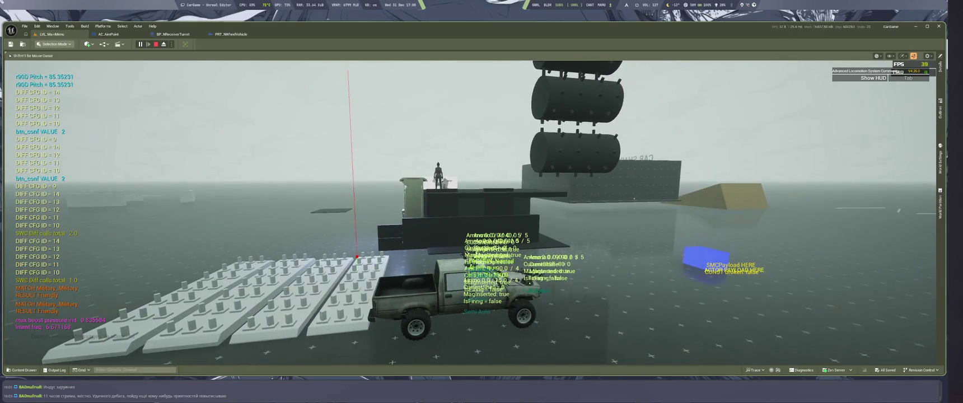
pyautogui.click(108, 34)
pyautogui.scroll(-1, 602, 130)
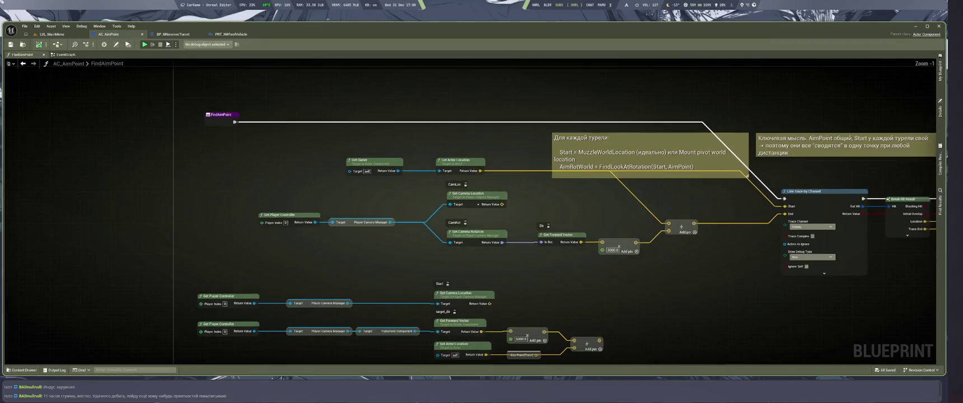
# Split the camera location output into X, Y, Z and tidy the surrounding nodes
pyautogui.scroll(-1, 602, 130)
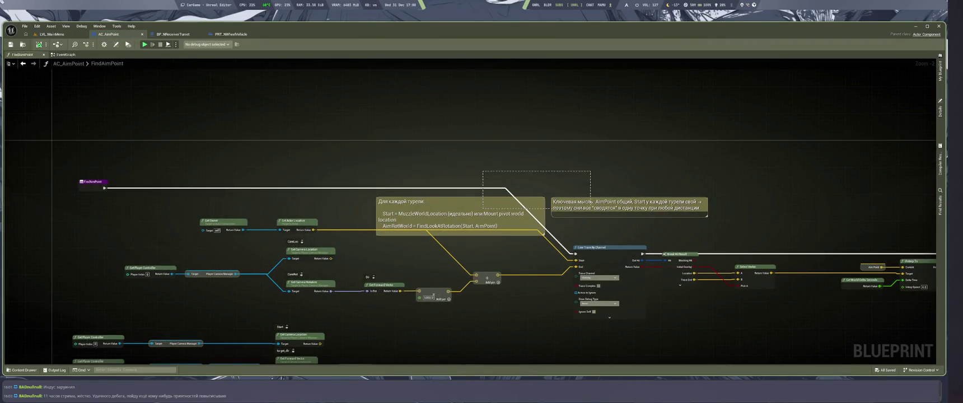
pyautogui.moveTo(403, 201); pyautogui.dragTo(403, 134)
pyautogui.scroll(1, 561, 152)
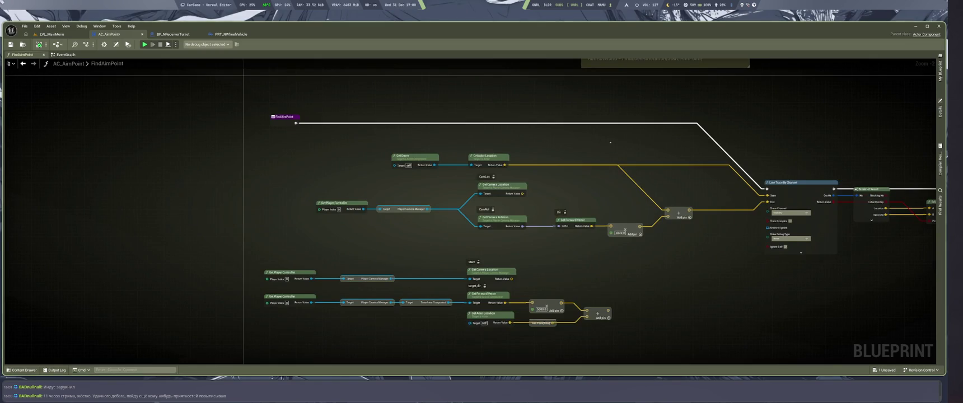
pyautogui.scroll(1, 560, 153)
pyautogui.rightClick(475, 228)
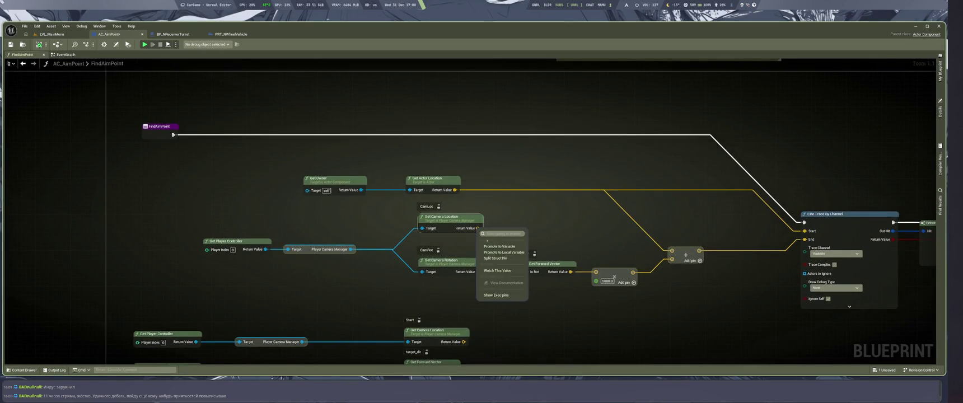
pyautogui.click(496, 258)
pyautogui.moveTo(336, 178); pyautogui.dragTo(364, 151)
pyautogui.moveTo(448, 218); pyautogui.dragTo(448, 205)
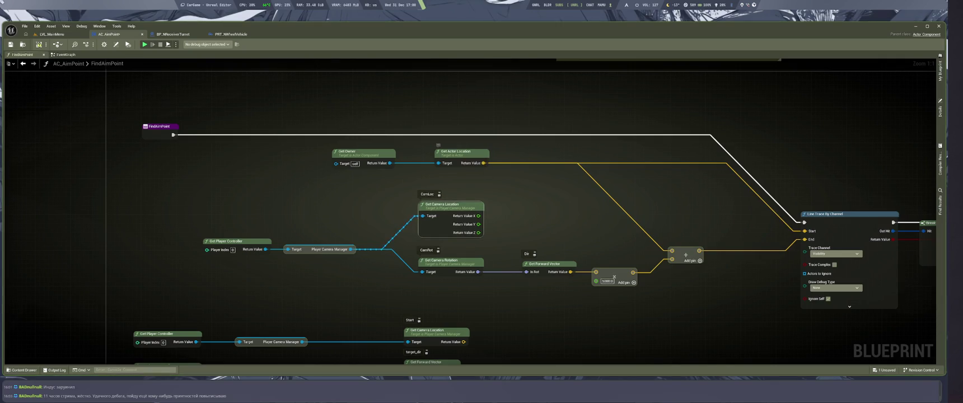
# Feed trace Start from a Make Vector using actor location X/Y and camera Z
pyautogui.moveTo(483, 163)
pyautogui.mouseDown()
pyautogui.moveTo(636, 187)
pyautogui.moveTo(565, 186)
pyautogui.mouseUp()
pyautogui.write('make')
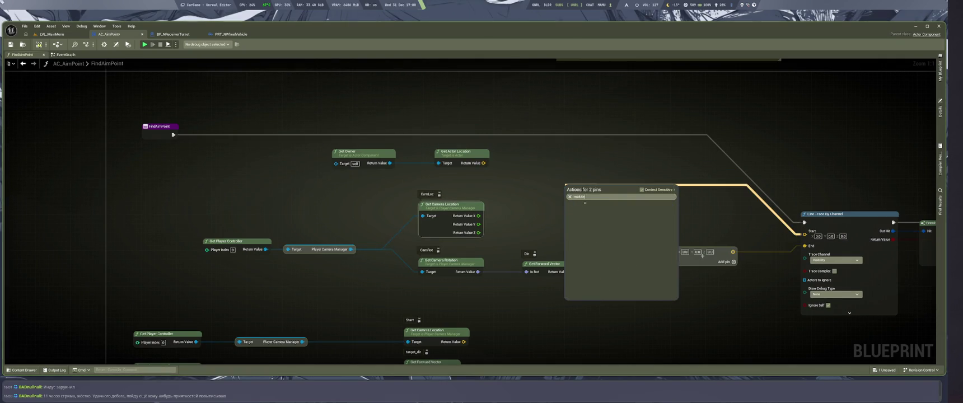
pyautogui.write(' vec')
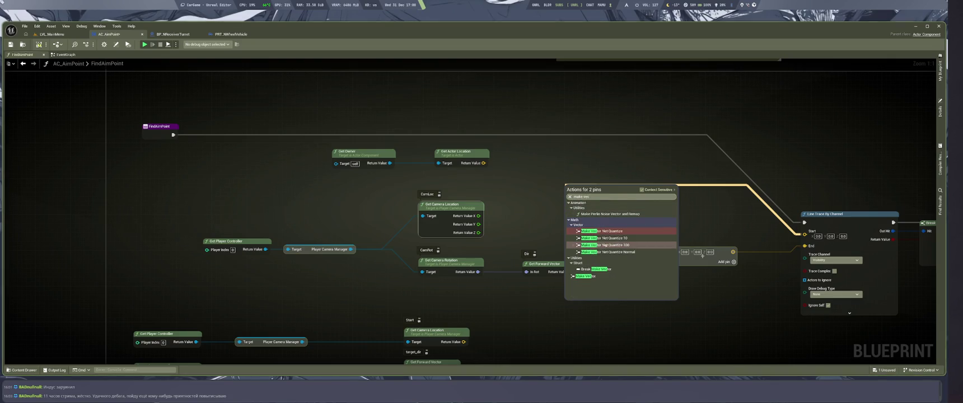
pyautogui.click(586, 276)
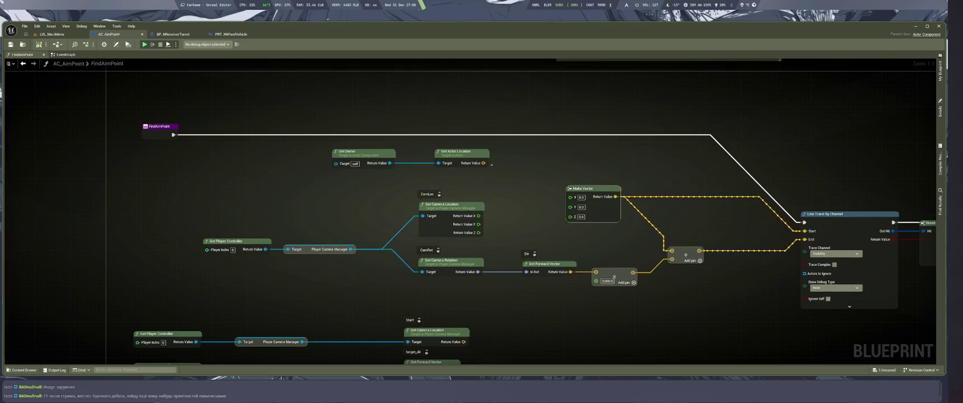
pyautogui.rightClick(483, 163)
pyautogui.click(503, 193)
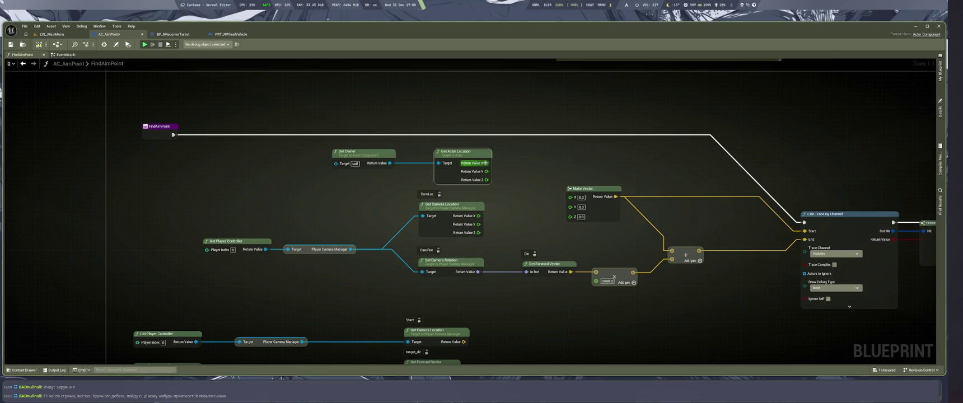
pyautogui.moveTo(485, 163)
pyautogui.mouseDown()
pyautogui.moveTo(571, 197)
pyautogui.moveTo(486, 180)
pyautogui.moveTo(487, 171)
pyautogui.mouseUp()
pyautogui.moveTo(570, 213); pyautogui.dragTo(479, 232)
# Save the blueprint and run a play-in-editor test of the turrets
pyautogui.hotkey('ctrl', 's')
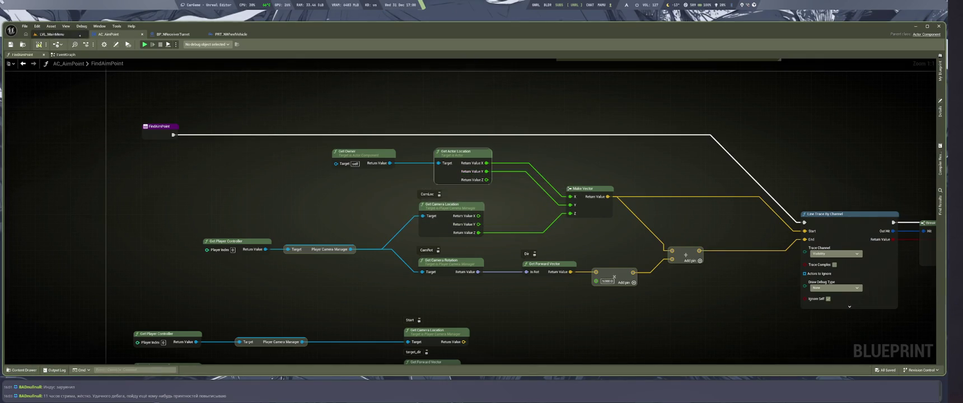
pyautogui.hotkey('ctrl', 'Tab')
pyautogui.hotkey('alt', 'p')
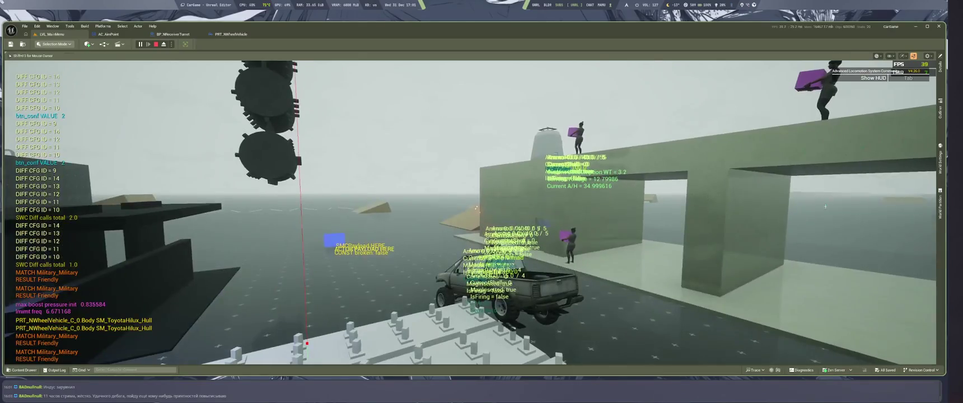
pyautogui.press('Escape')
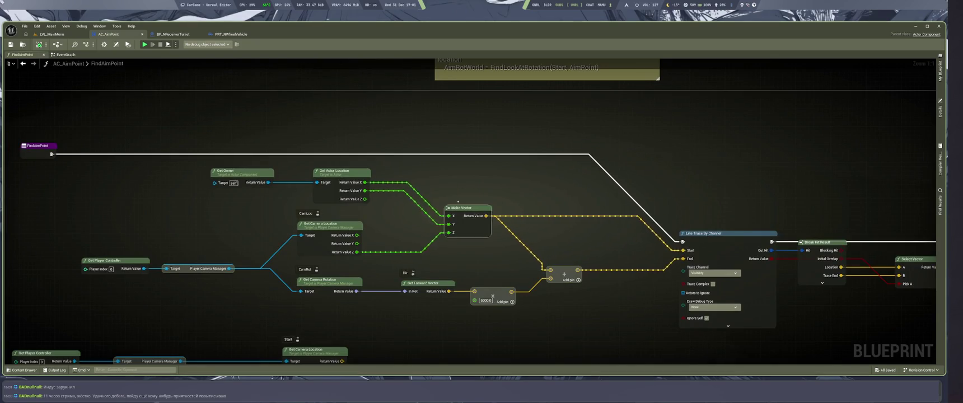
# Recombine the camera and actor location pins and delete the Make Vector node
pyautogui.press('Delete')
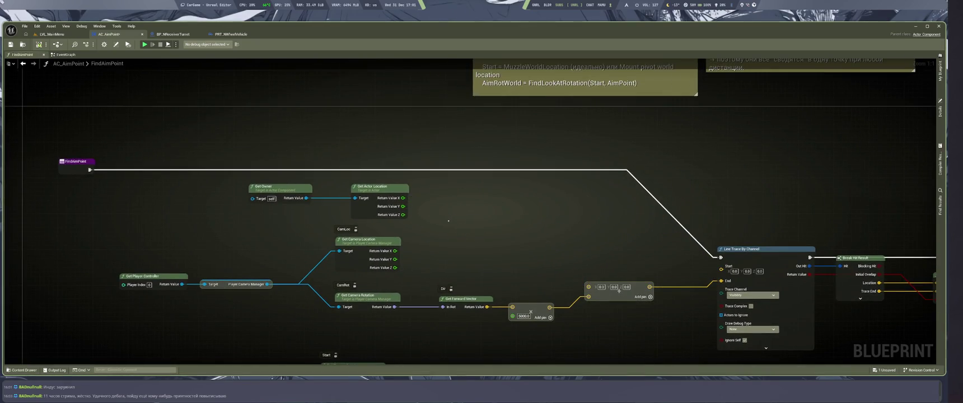
pyautogui.hotkey('ctrl', 'z')
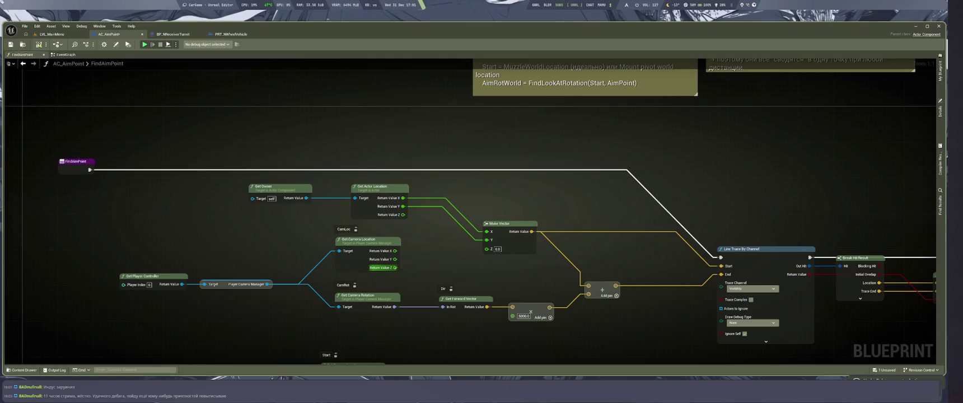
pyautogui.rightClick(394, 267)
pyautogui.click(420, 299)
pyautogui.keyDown('alt'); pyautogui.click(402, 206); pyautogui.keyUp('alt')
pyautogui.keyDown('alt'); pyautogui.click(403, 198); pyautogui.keyUp('alt')
pyautogui.rightClick(402, 206)
pyautogui.click(428, 230)
pyautogui.moveTo(532, 232); pyautogui.dragTo(395, 251)
pyautogui.click(506, 224)
pyautogui.press('Delete')
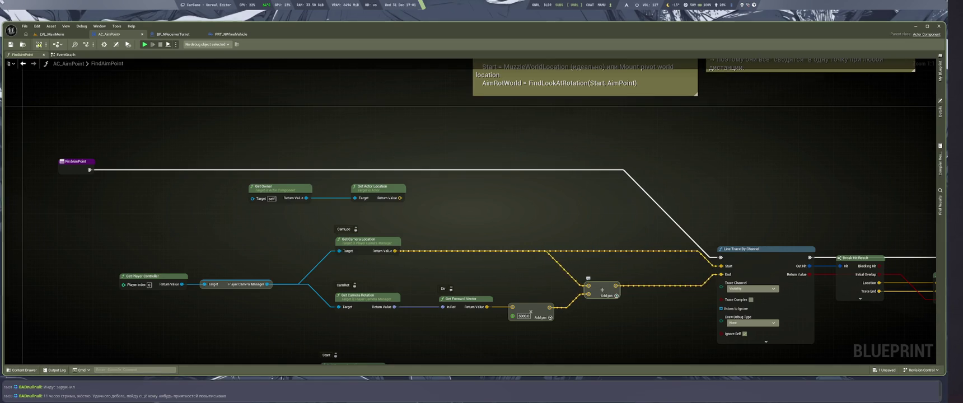
# Wire an Add node summing camera location and actor location into the trace Start
pyautogui.hotkey('ctrl', 'd')
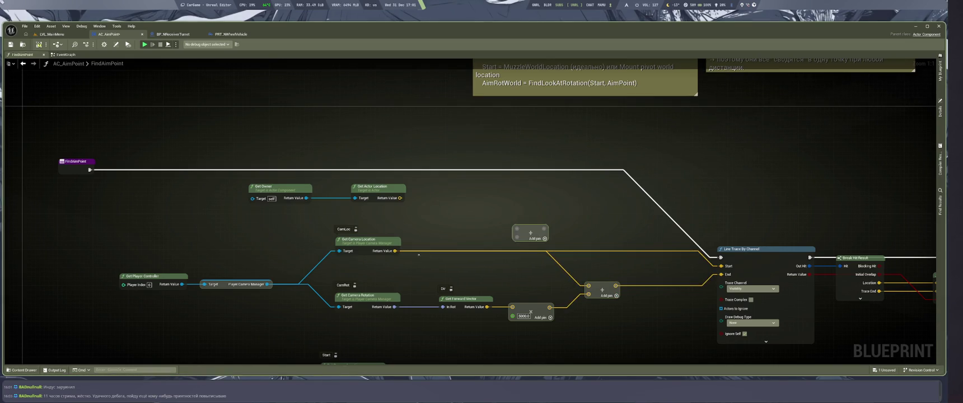
pyautogui.moveTo(394, 251); pyautogui.dragTo(519, 241)
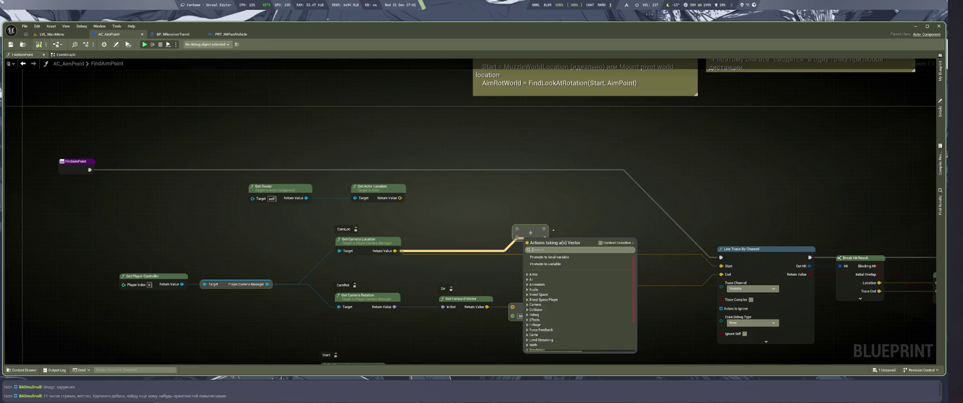
pyautogui.press('Escape')
pyautogui.moveTo(395, 250); pyautogui.dragTo(515, 240)
pyautogui.moveTo(578, 230); pyautogui.dragTo(720, 266)
pyautogui.moveTo(516, 229); pyautogui.dragTo(400, 198)
pyautogui.hotkey('ctrl', 'Tab')
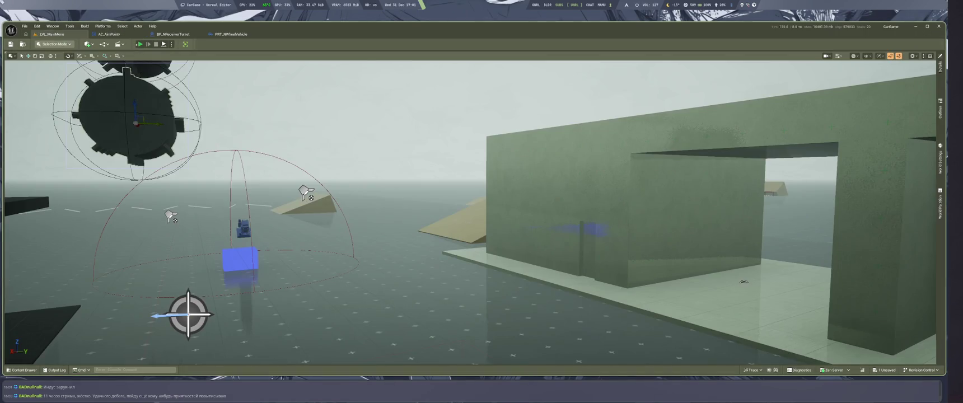
pyautogui.hotkey('alt', 'p')
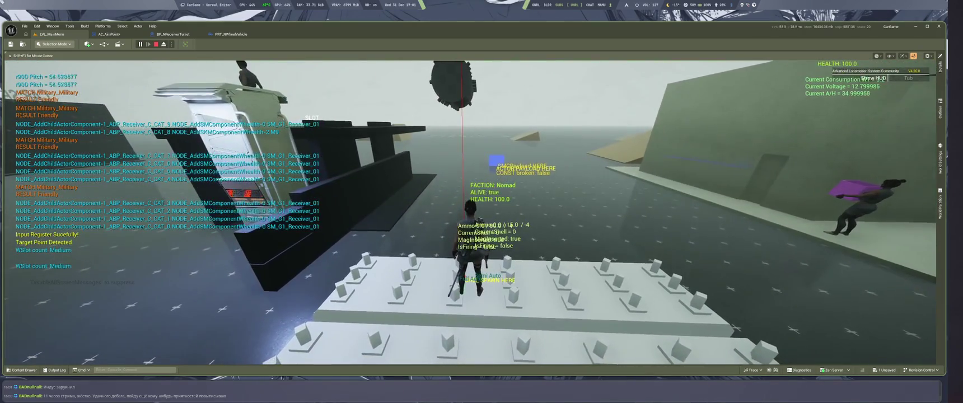
pyautogui.press('Escape')
pyautogui.hotkey('ctrl', 'Tab')
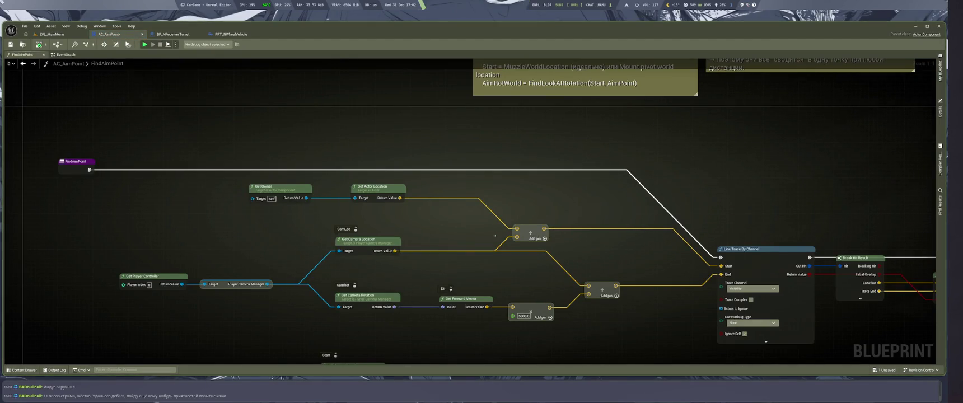
pyautogui.hotkey('alt', 'Tab')
pyautogui.hotkey('alt', 'Tab')
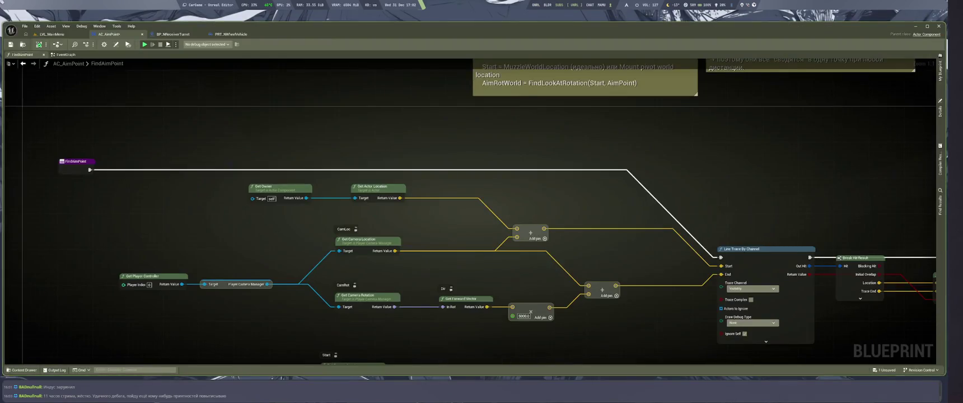
pyautogui.hotkey('alt', '1')
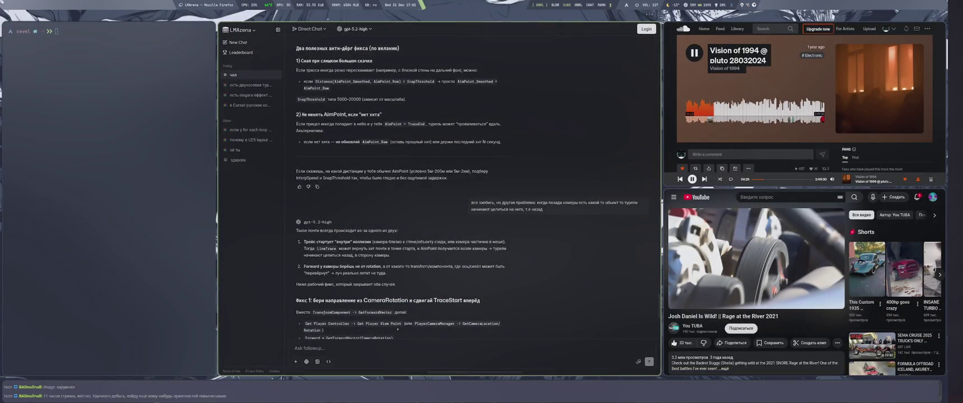
pyautogui.scroll(-2, 437, 185)
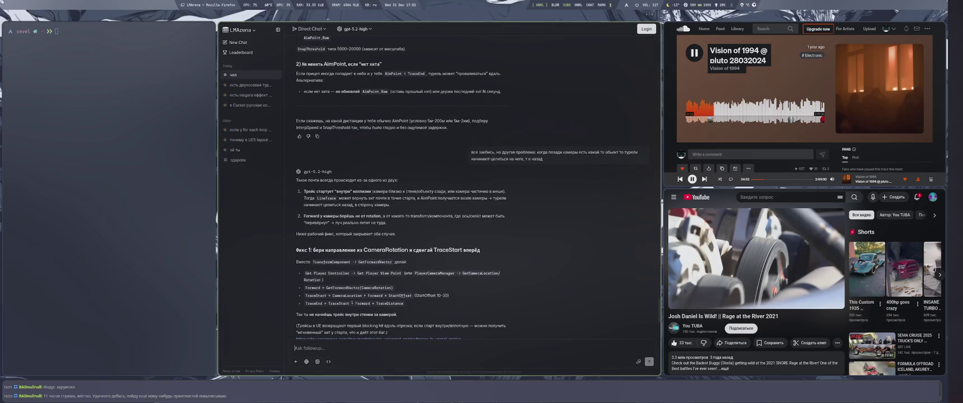
pyautogui.hotkey('alt', '4')
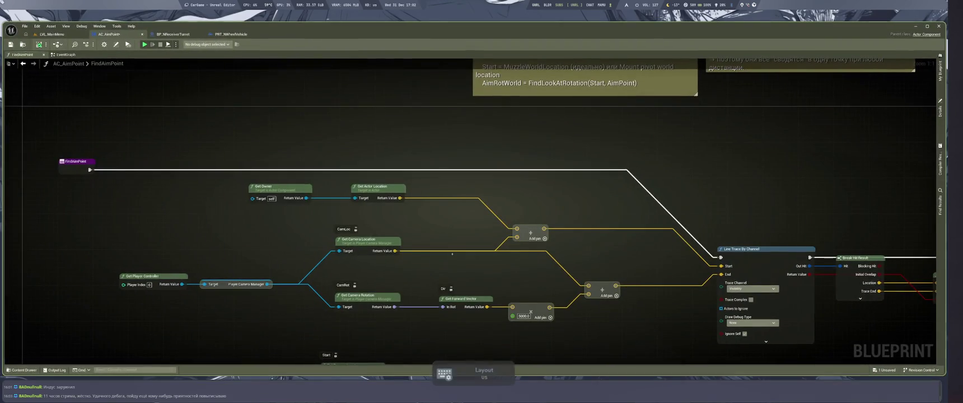
# Paste a Get Forward Vector and delete Get Owner, Get Actor Location and the extra Add
pyautogui.click(465, 299)
pyautogui.hotkey('ctrl', 'v')
pyautogui.moveTo(412, 206); pyautogui.dragTo(292, 146)
pyautogui.press('Delete')
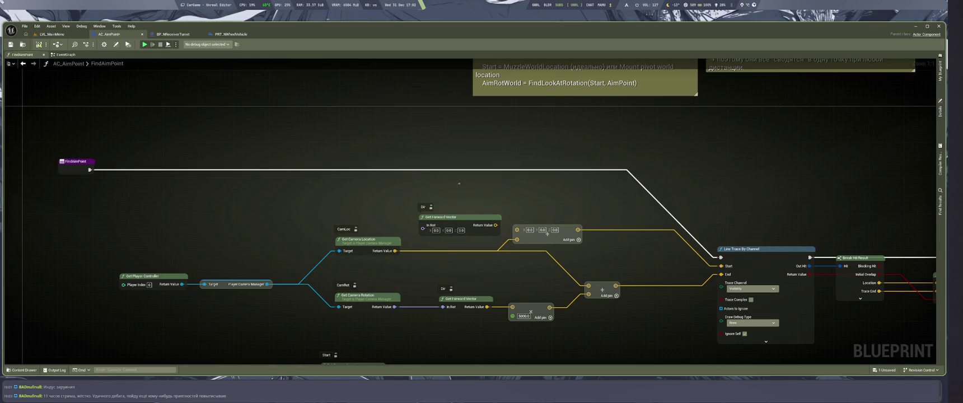
pyautogui.moveTo(722, 266)
pyautogui.mouseDown()
pyautogui.moveTo(496, 226)
pyautogui.moveTo(541, 220)
pyautogui.mouseUp()
pyautogui.click(546, 227)
pyautogui.press('Delete')
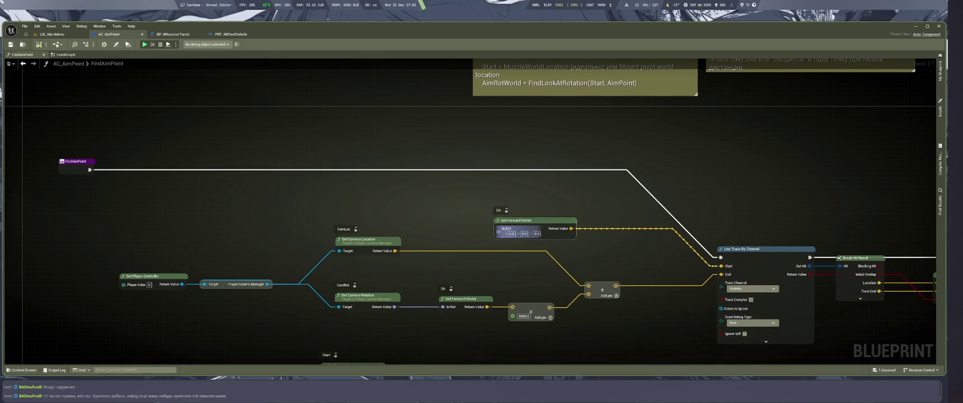
# Remove the spare Get Forward Vector node, leaving the trace Start unconnected
pyautogui.moveTo(268, 284); pyautogui.dragTo(369, 207)
pyautogui.write('g')
pyautogui.press('Escape')
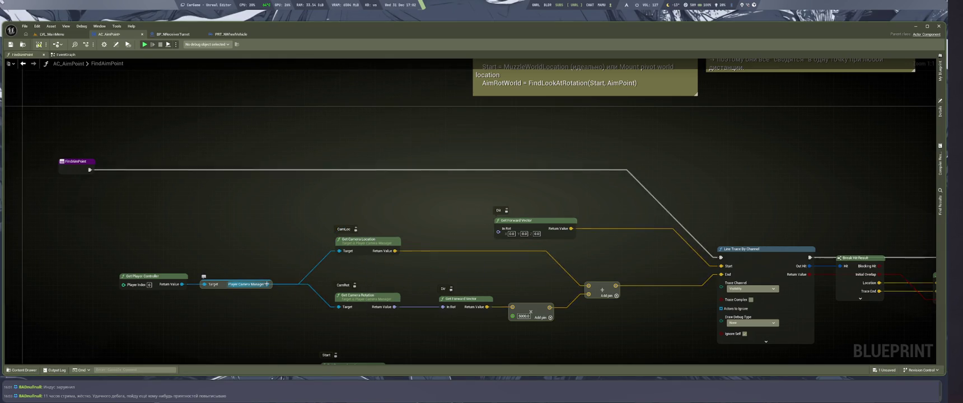
pyautogui.click(531, 220)
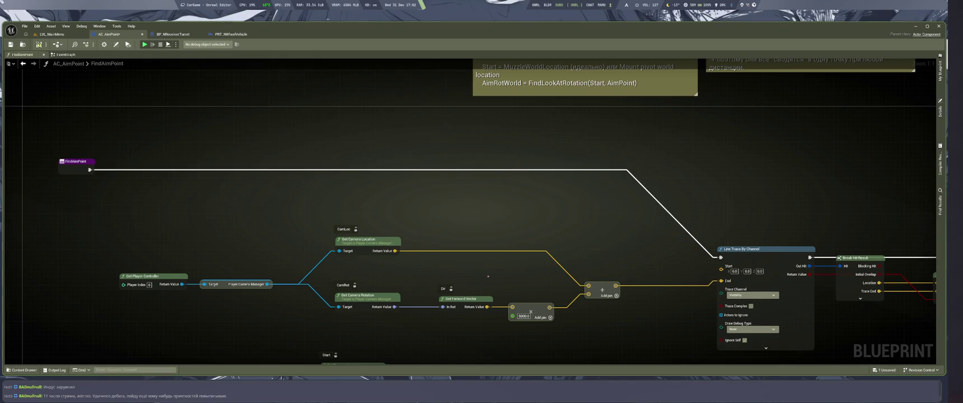
pyautogui.press('super+2')
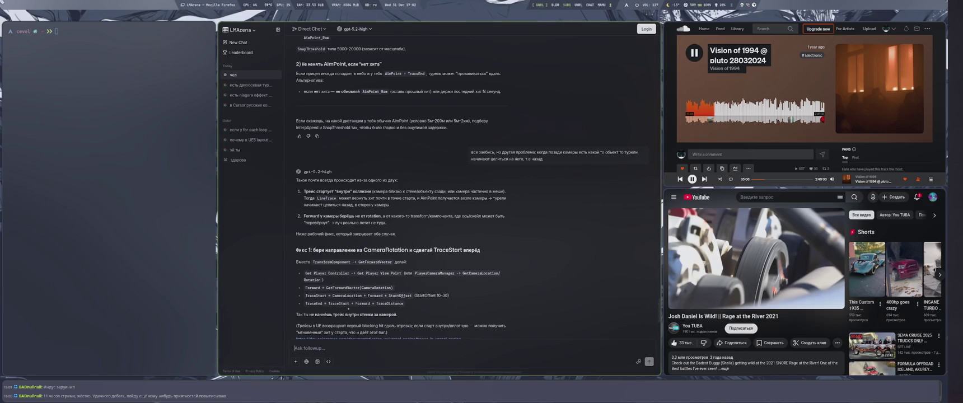
pyautogui.press('super+1')
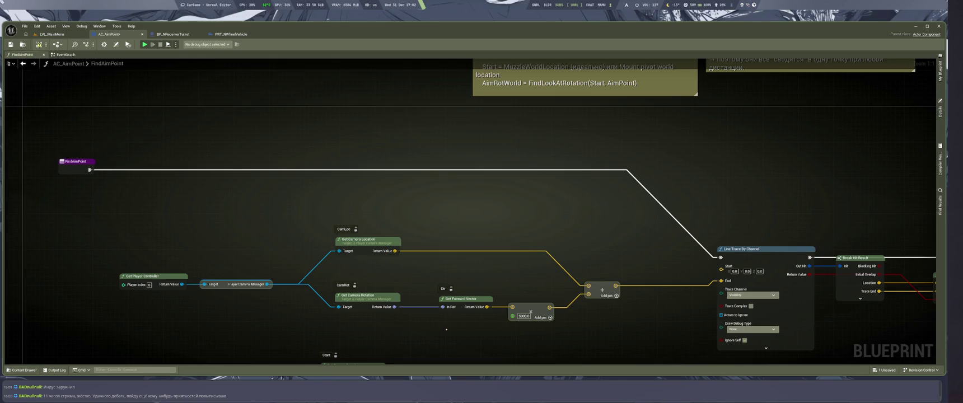
pyautogui.press('super+2')
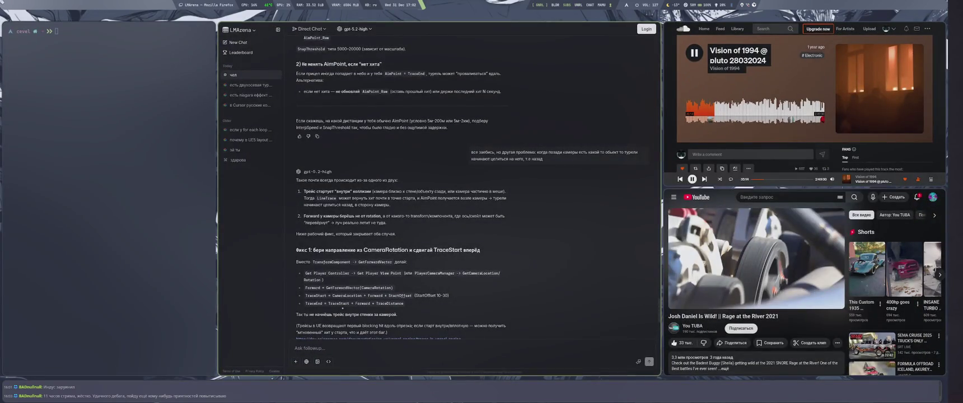
pyautogui.press('super+1')
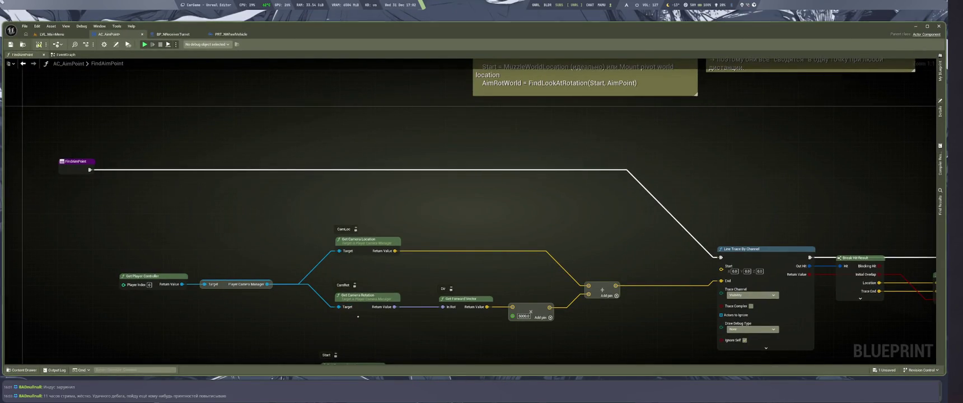
pyautogui.press('super+2')
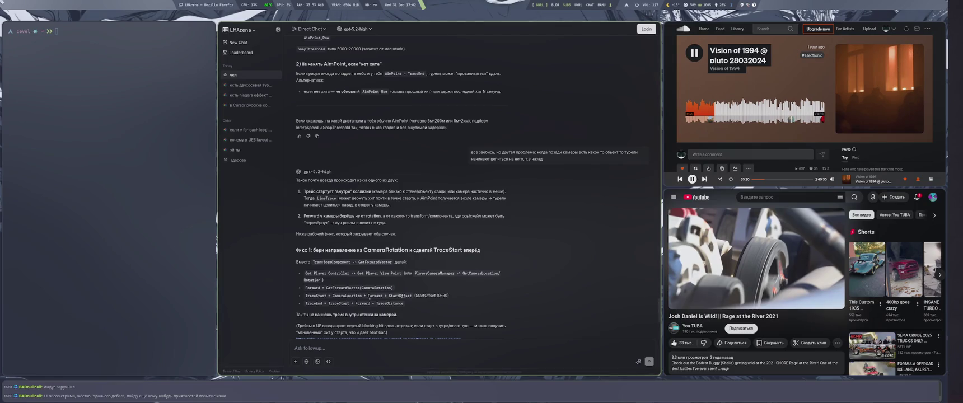
pyautogui.press('super+1')
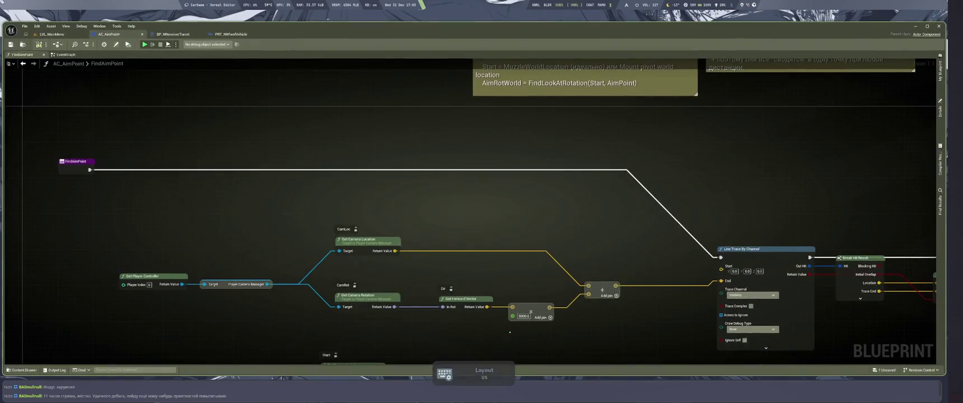
pyautogui.press('super+2')
pyautogui.hotkey('alt', 'shift')
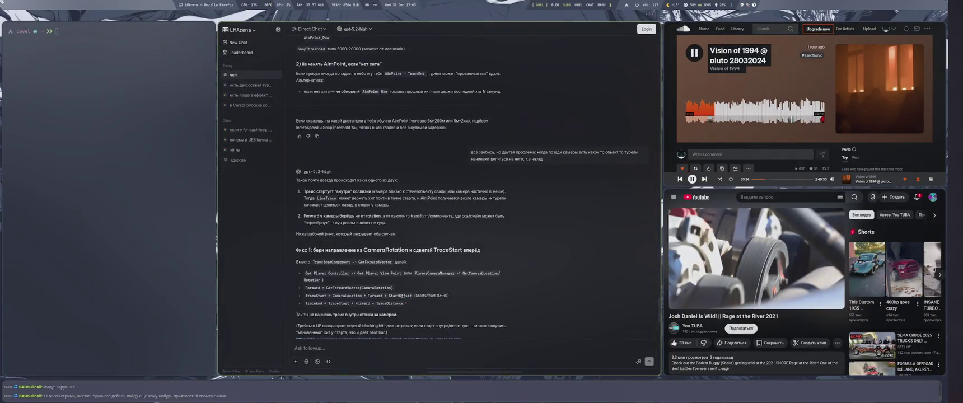
pyautogui.press('super+1')
pyautogui.moveTo(484, 338); pyautogui.dragTo(461, 293)
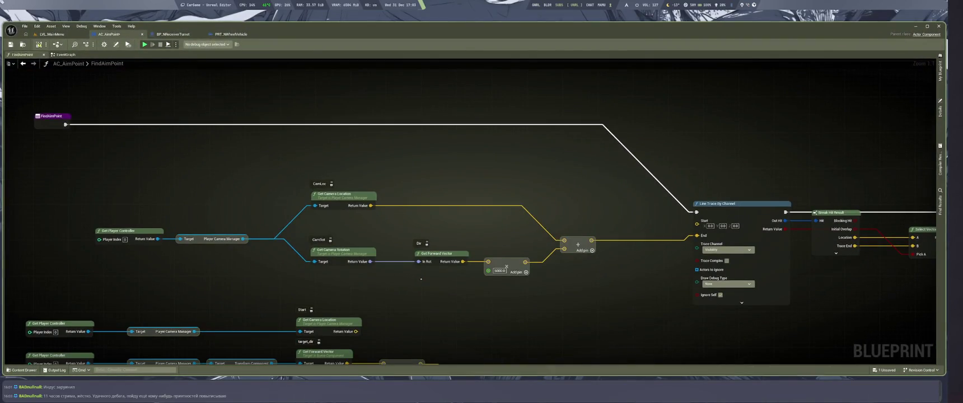
pyautogui.press('super+2')
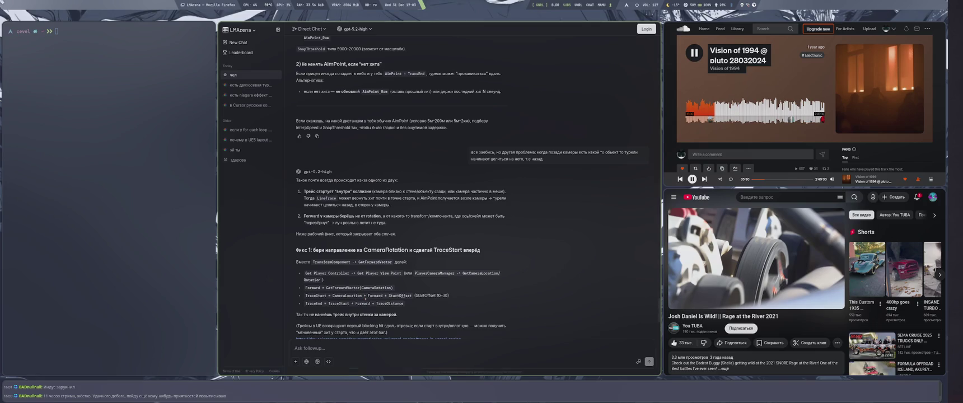
pyautogui.press('super+4')
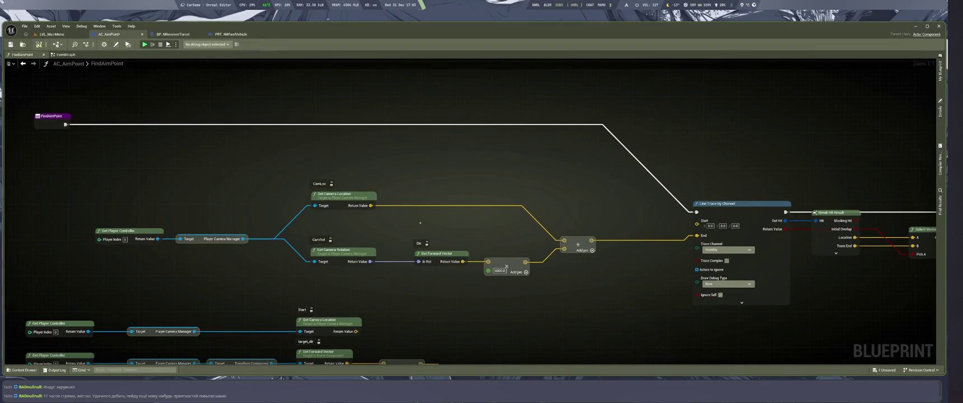
# Paste a second Add summing forward vector and camera location, feeding the 5000 multiply
pyautogui.click(577, 244)
pyautogui.hotkey('ctrl', 'c')
pyautogui.hotkey('ctrl', 'v')
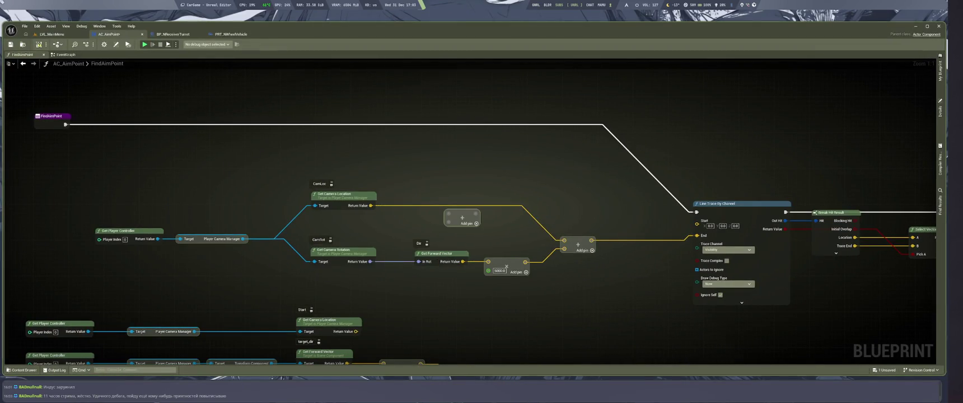
pyautogui.moveTo(462, 260)
pyautogui.mouseDown()
pyautogui.moveTo(451, 224)
pyautogui.moveTo(391, 198)
pyautogui.moveTo(367, 211)
pyautogui.mouseUp()
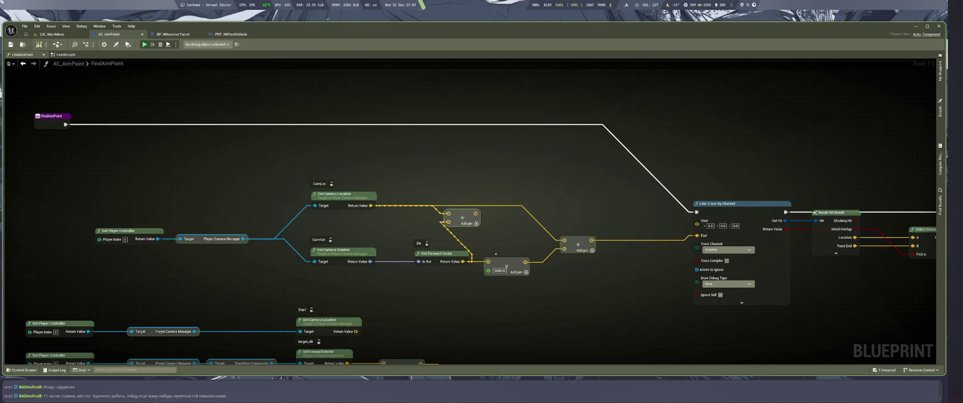
pyautogui.moveTo(476, 214); pyautogui.dragTo(488, 262)
pyautogui.moveTo(577, 244); pyautogui.dragTo(638, 235)
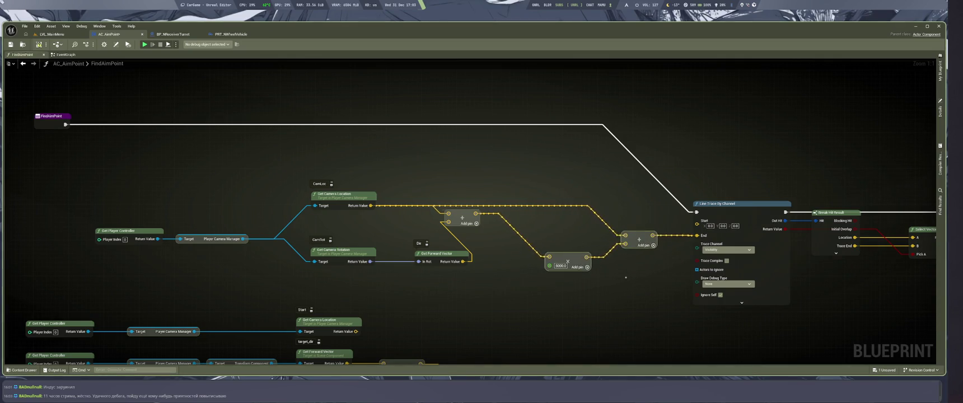
pyautogui.moveTo(459, 215); pyautogui.dragTo(513, 244)
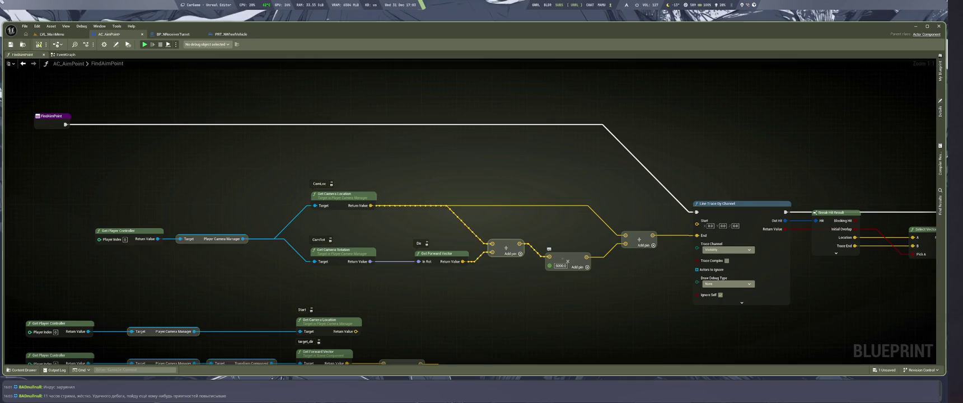
pyautogui.scroll(-5, 565, 240)
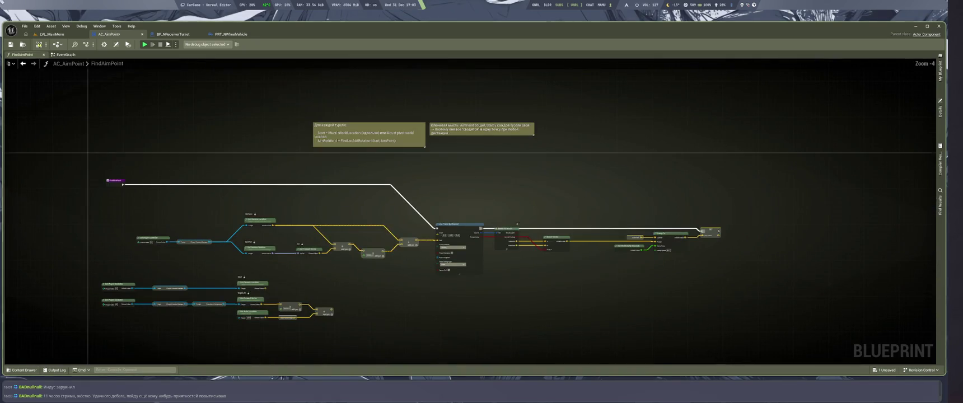
# Rearrange the nodes and route a duplicated multiply node into the trace End
pyautogui.scroll(4, 573, 272)
pyautogui.moveTo(443, 204); pyautogui.dragTo(644, 202)
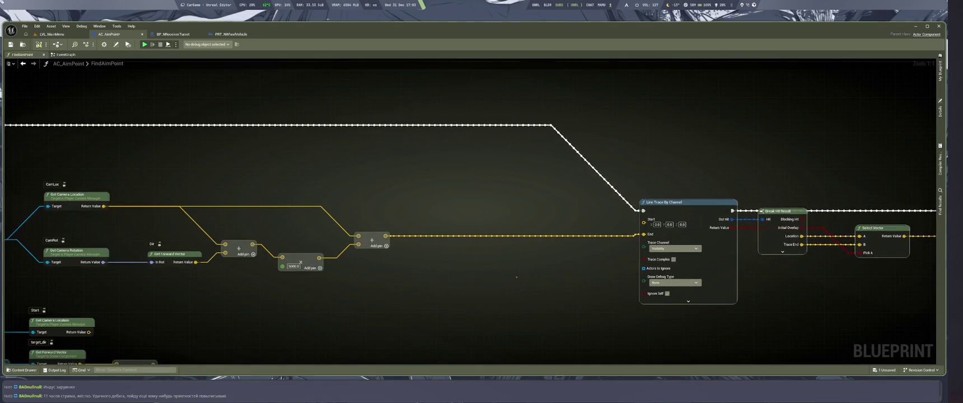
pyautogui.moveTo(302, 225); pyautogui.dragTo(394, 266)
pyautogui.moveTo(372, 238); pyautogui.dragTo(446, 226)
pyautogui.moveTo(383, 245); pyautogui.dragTo(365, 245)
pyautogui.hotkey('ctrl', 'd')
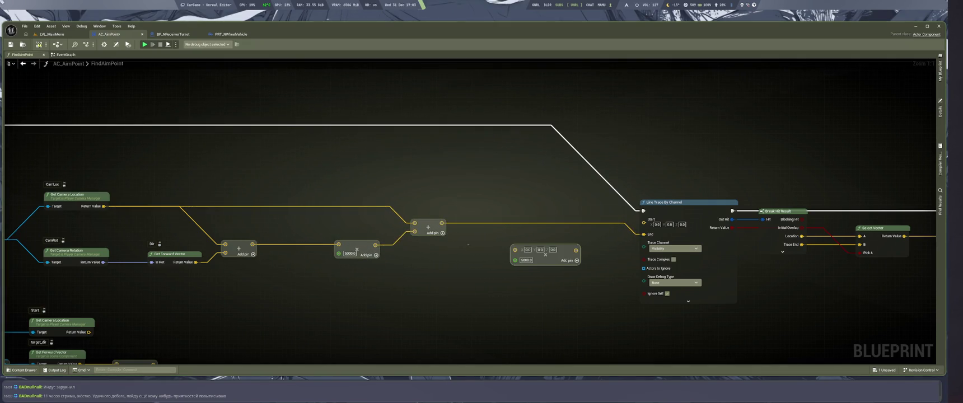
pyautogui.click(593, 275)
pyautogui.moveTo(644, 234); pyautogui.dragTo(515, 250)
pyautogui.moveTo(576, 251); pyautogui.dragTo(644, 237)
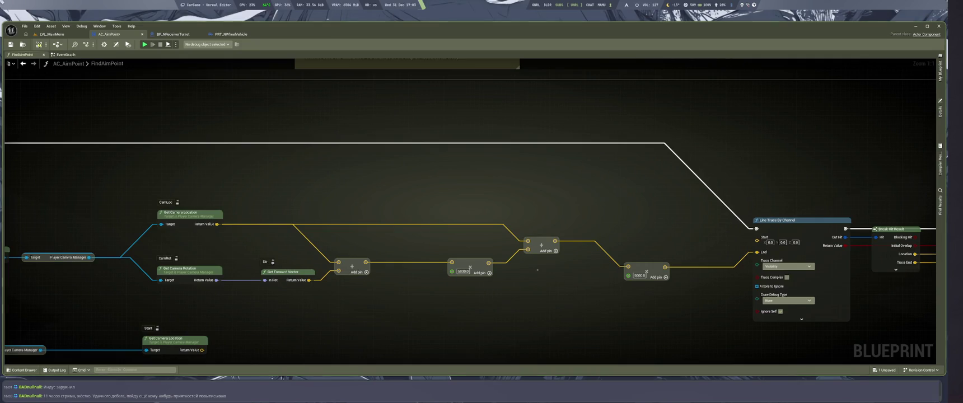
# Connect the summed vector to the line trace's Start and set the multiplier to 1.2
pyautogui.moveTo(555, 241)
pyautogui.mouseDown()
pyautogui.moveTo(710, 208)
pyautogui.moveTo(758, 241)
pyautogui.mouseUp()
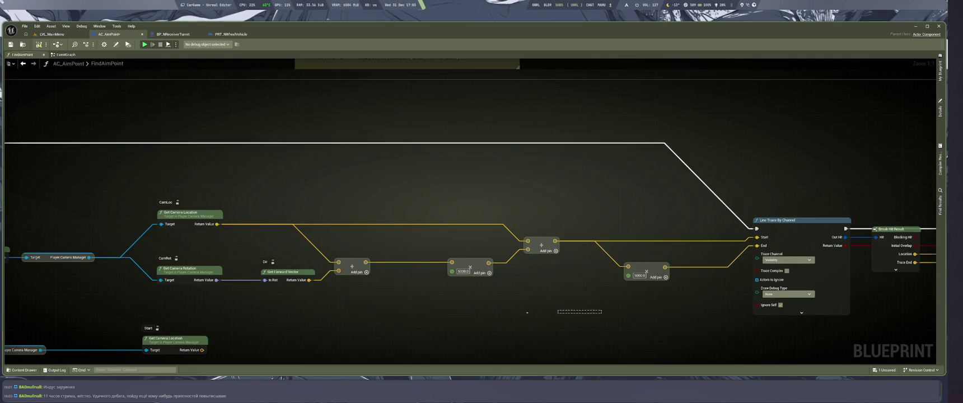
pyautogui.click(462, 272)
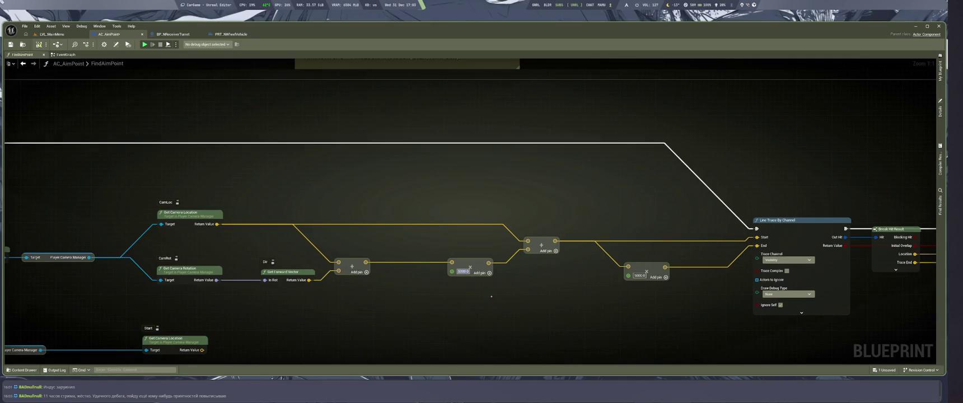
pyautogui.write('1.2')
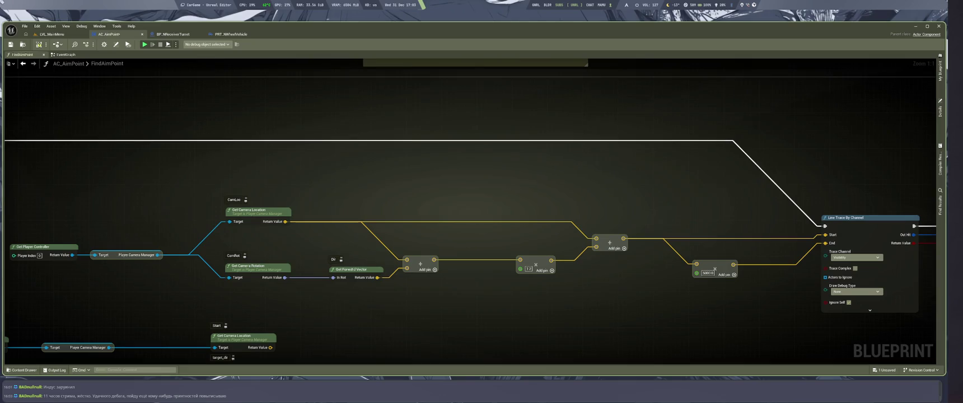
pyautogui.moveTo(540, 285); pyautogui.dragTo(452, 283)
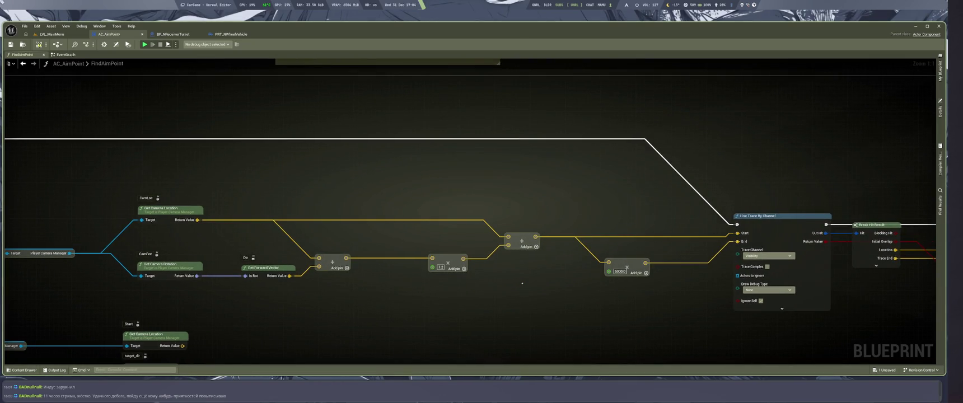
pyautogui.press('super+2')
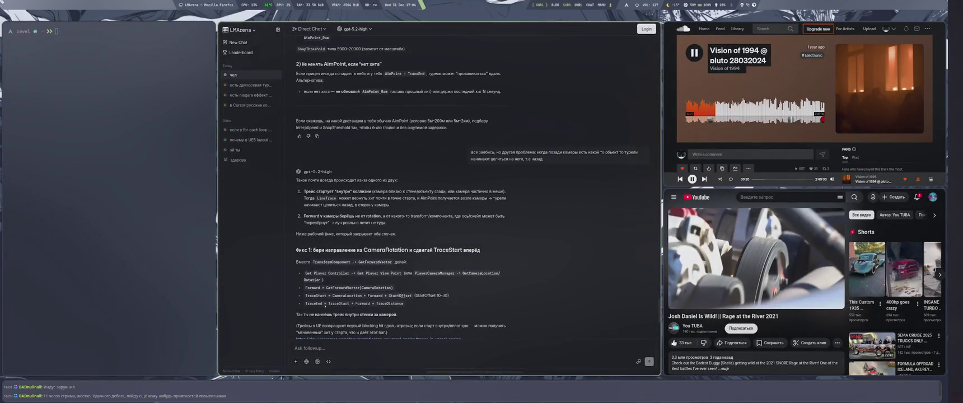
# Move the 1.2 multiply node and the trace-start Add node further left
pyautogui.press('super+1')
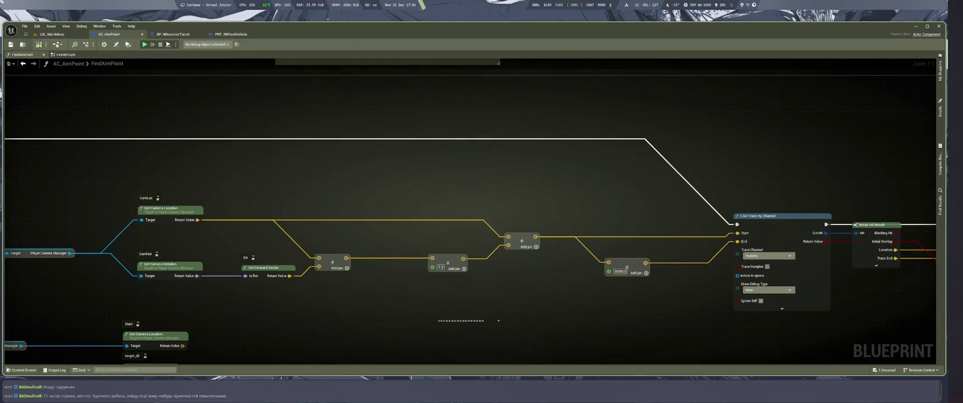
pyautogui.moveTo(448, 262); pyautogui.dragTo(392, 262)
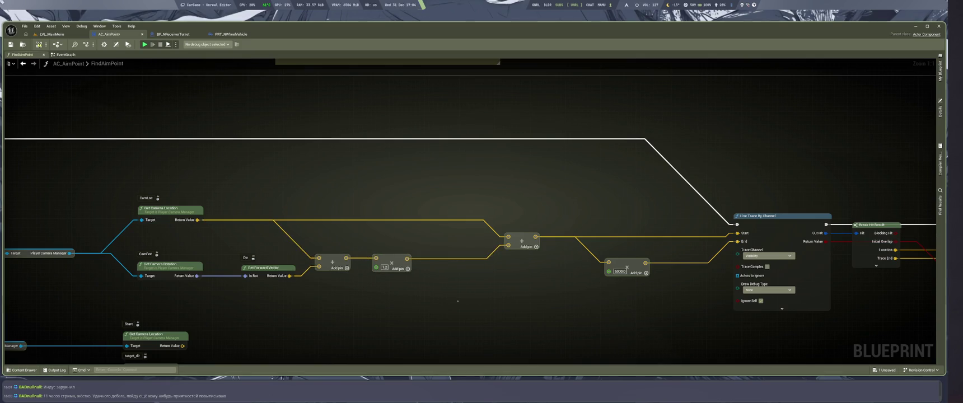
pyautogui.moveTo(521, 240)
pyautogui.mouseDown()
pyautogui.moveTo(436, 242)
pyautogui.moveTo(453, 243)
pyautogui.mouseUp()
# Label the trace-start Add node with a 'TraceStart' comment, then switch to the LMArena chat
pyautogui.click(441, 230)
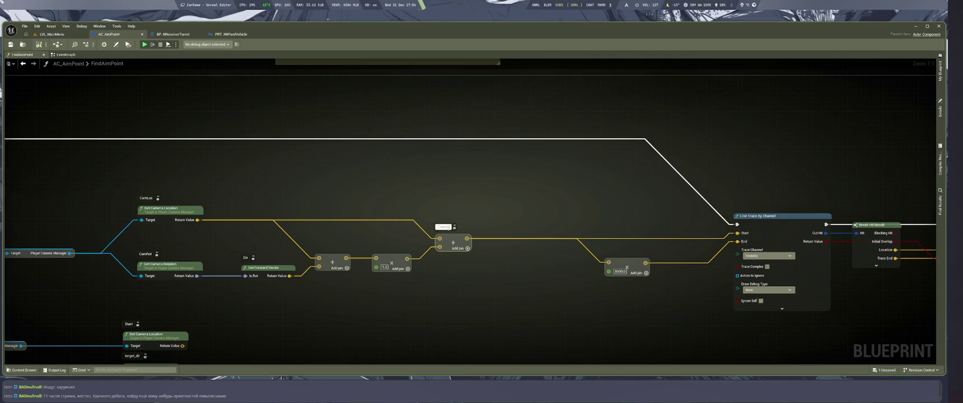
pyautogui.press('Return')
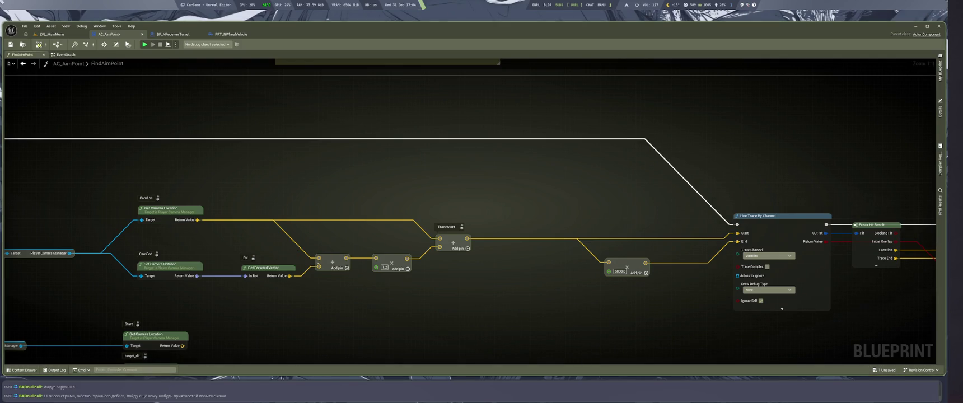
pyautogui.moveTo(394, 330); pyautogui.dragTo(419, 335)
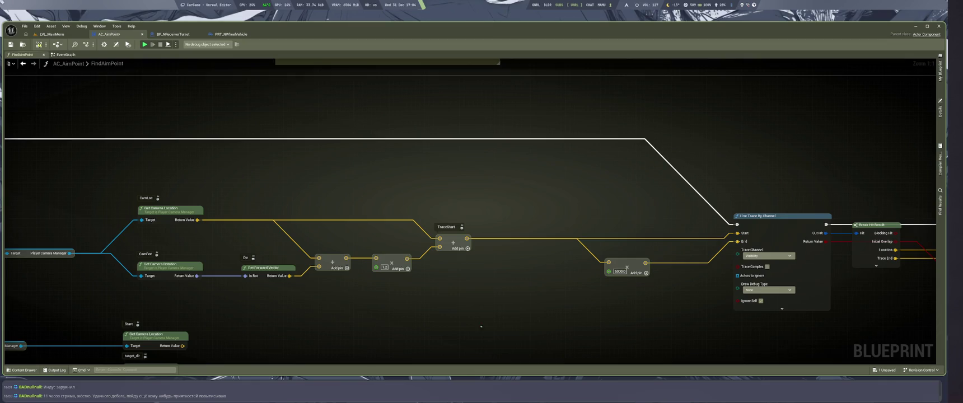
pyautogui.press('super+2')
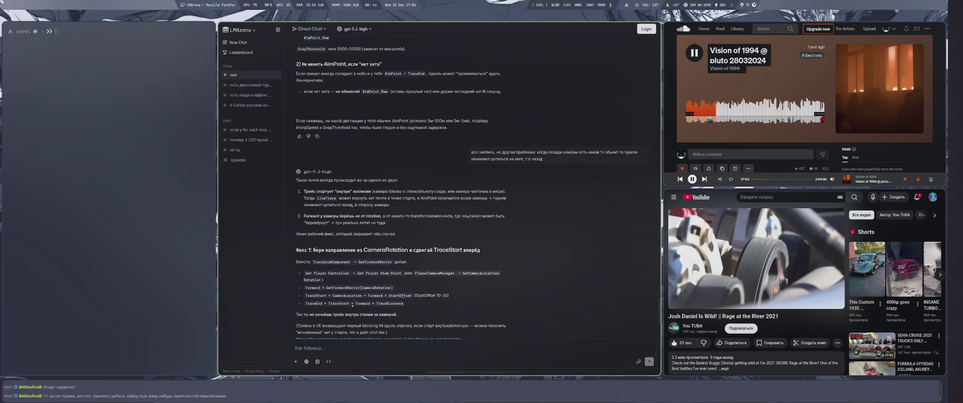
# Duplicate the TraceStart Add node, feed TraceStart into it and wire its output to the multiply
pyautogui.press('super+1')
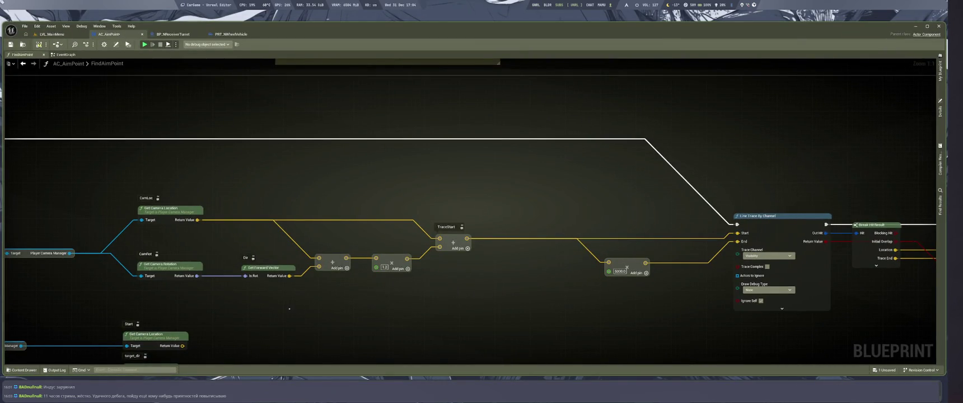
pyautogui.click(333, 263)
pyautogui.hotkey('ctrl', 'c')
pyautogui.hotkey('ctrl', 'v')
pyautogui.moveTo(466, 238)
pyautogui.mouseDown()
pyautogui.moveTo(501, 273)
pyautogui.moveTo(347, 288)
pyautogui.moveTo(290, 276)
pyautogui.mouseUp()
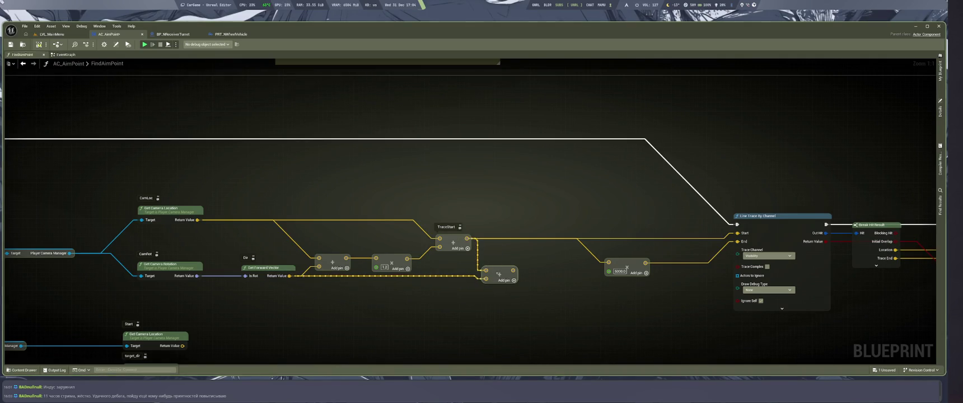
pyautogui.moveTo(531, 268); pyautogui.dragTo(608, 262)
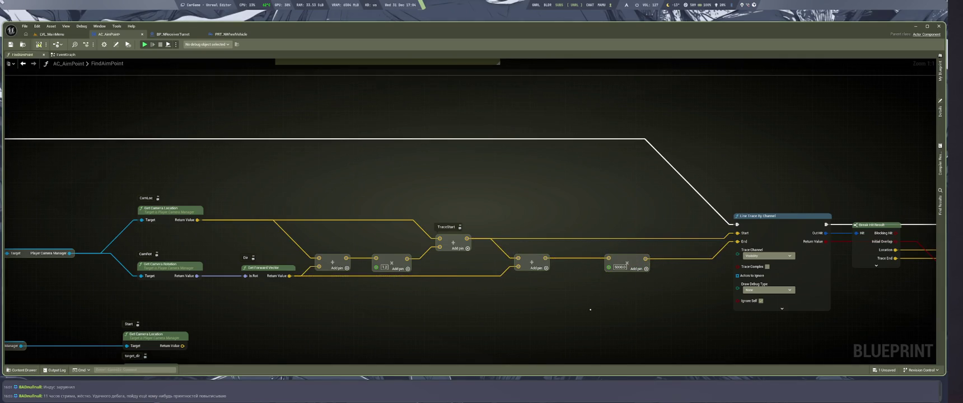
# Shift the Line Trace group slightly left, save the blueprint and start a play test
pyautogui.scroll(-2, 609, 262)
pyautogui.moveTo(884, 280); pyautogui.dragTo(495, 169)
pyautogui.scroll(2, 495, 169)
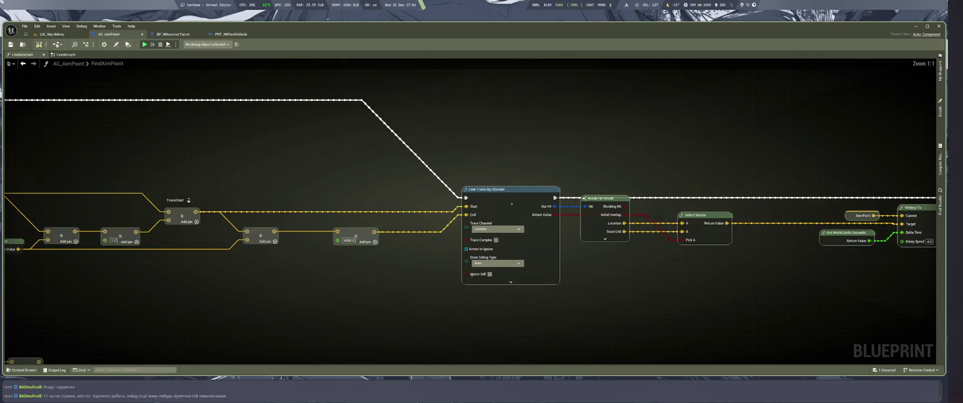
pyautogui.moveTo(492, 213); pyautogui.dragTo(468, 214)
pyautogui.moveTo(339, 177); pyautogui.dragTo(630, 208)
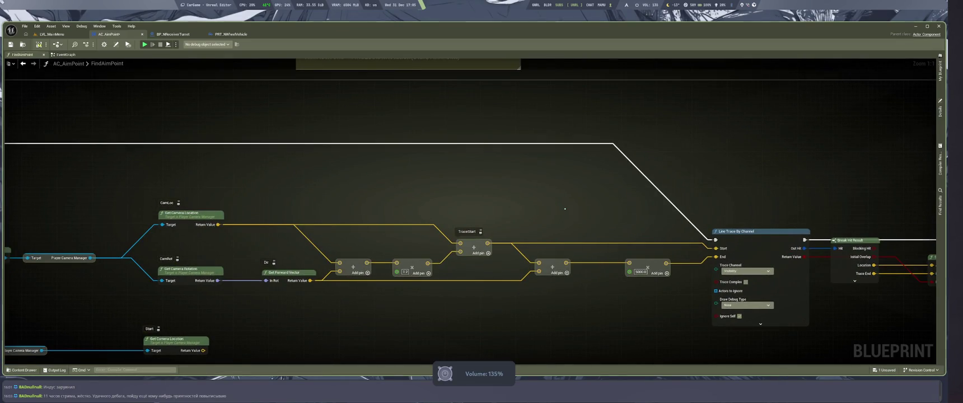
pyautogui.scroll(-3, 565, 208)
pyautogui.scroll(3, 523, 233)
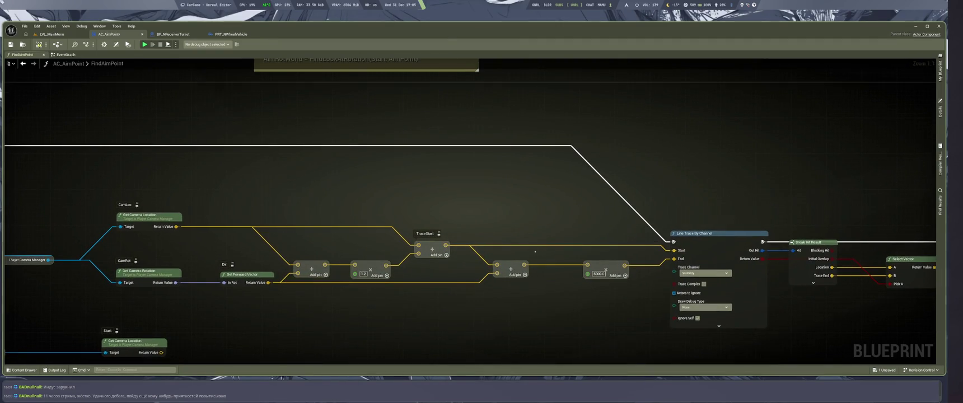
pyautogui.moveTo(486, 313); pyautogui.dragTo(525, 311)
pyautogui.hotkey('ctrl', 's')
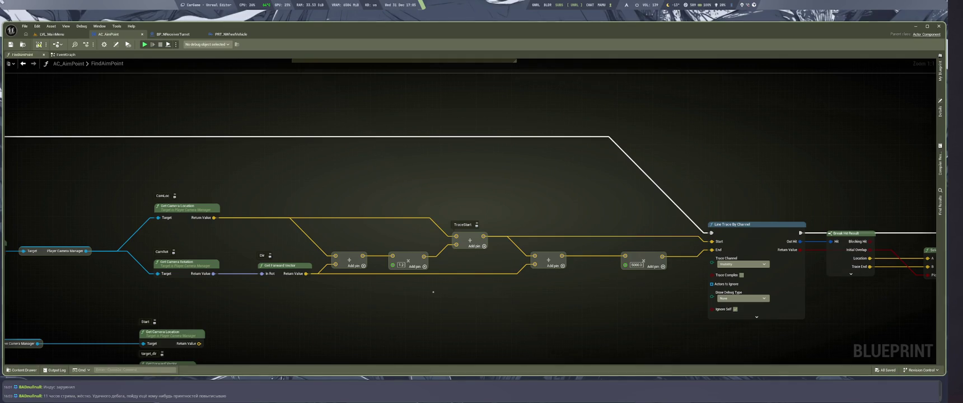
pyautogui.hotkey('alt', 'p')
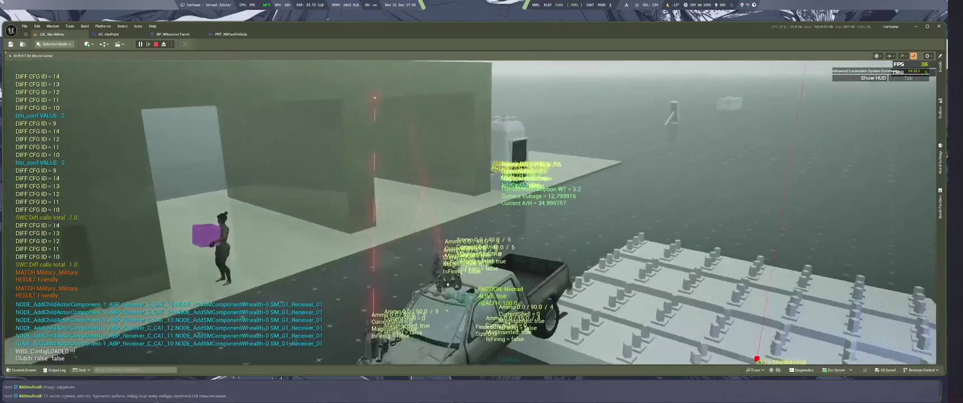
# End the play-in-editor test and return to the FindAimPoint graph
pyautogui.press('Escape')
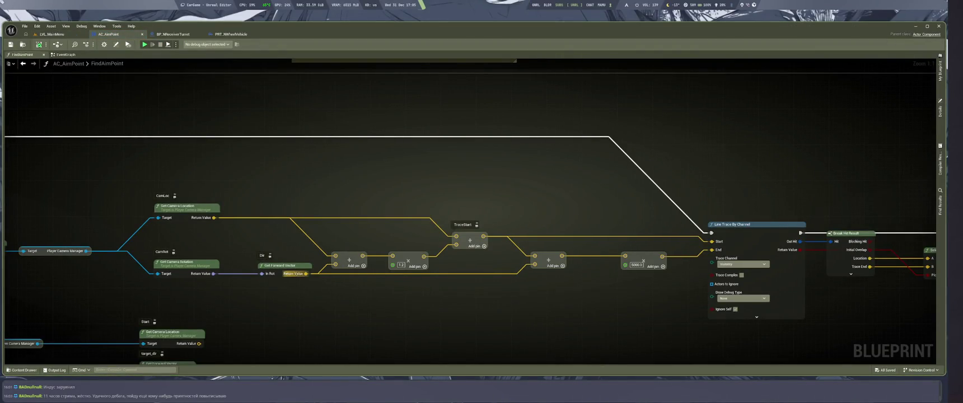
# After checking the LMArena answer, set the trace-start multiply value to 10.0
pyautogui.press('super+2')
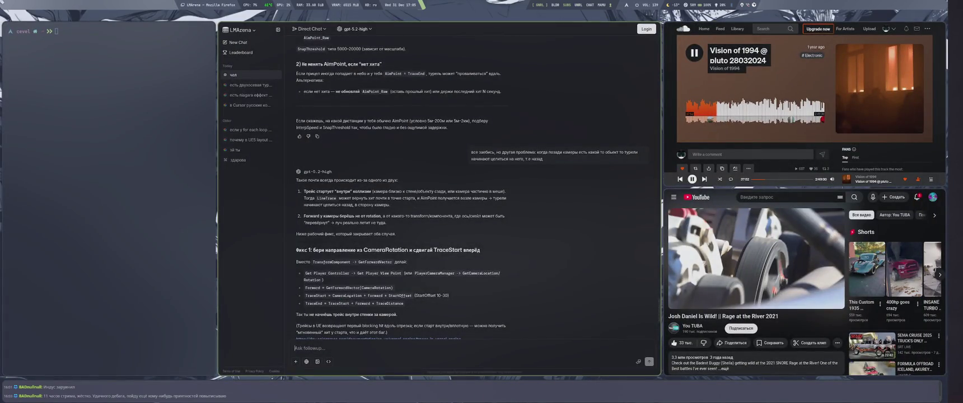
pyautogui.press('super+1')
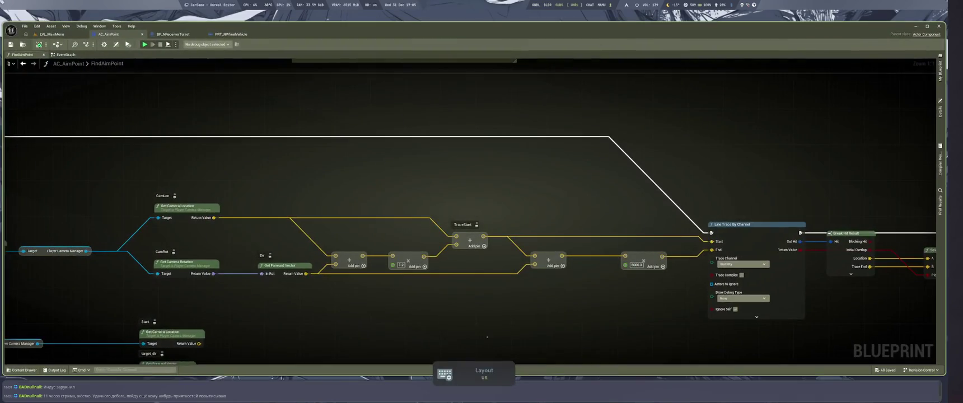
pyautogui.press('super+2')
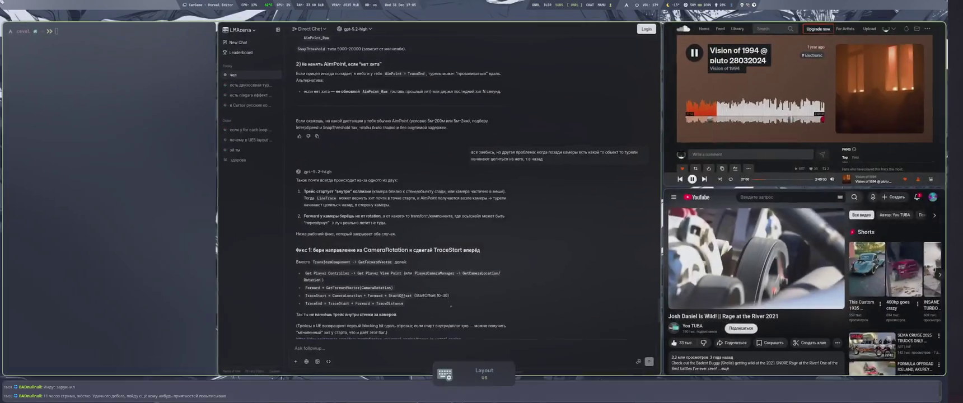
pyautogui.press('super+1')
pyautogui.write('10')
pyautogui.press('Return')
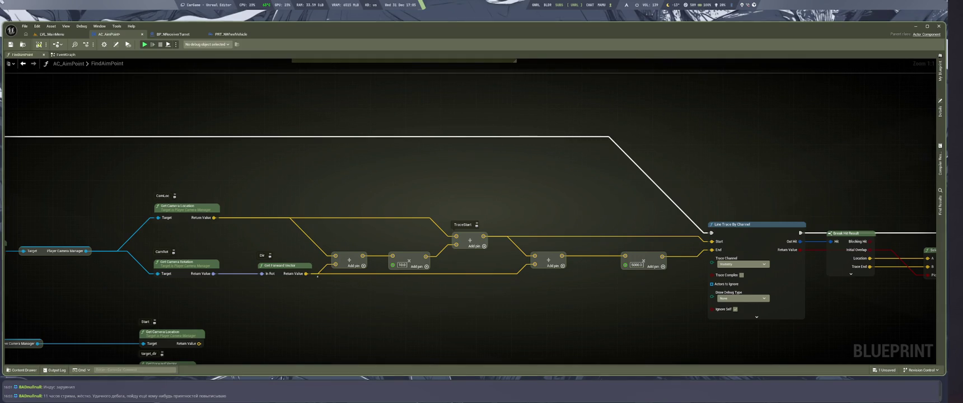
# Reread the chat, then return to Unreal Editor and glance along the graph
pyautogui.press('super+1')
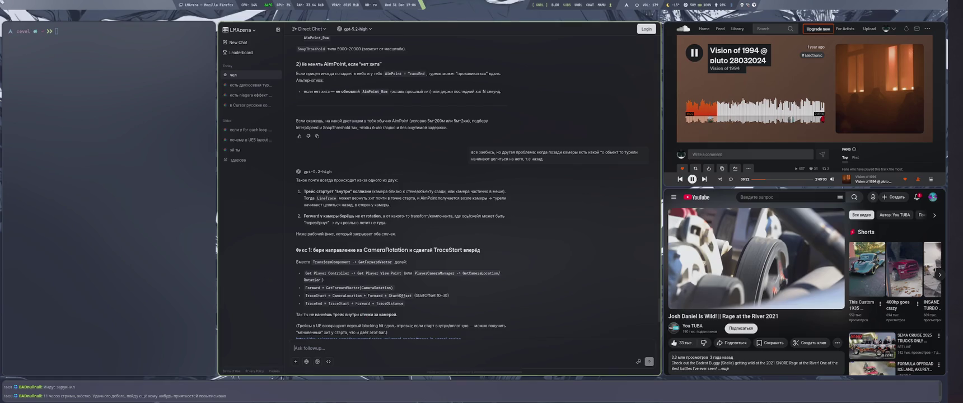
pyautogui.press('super+4')
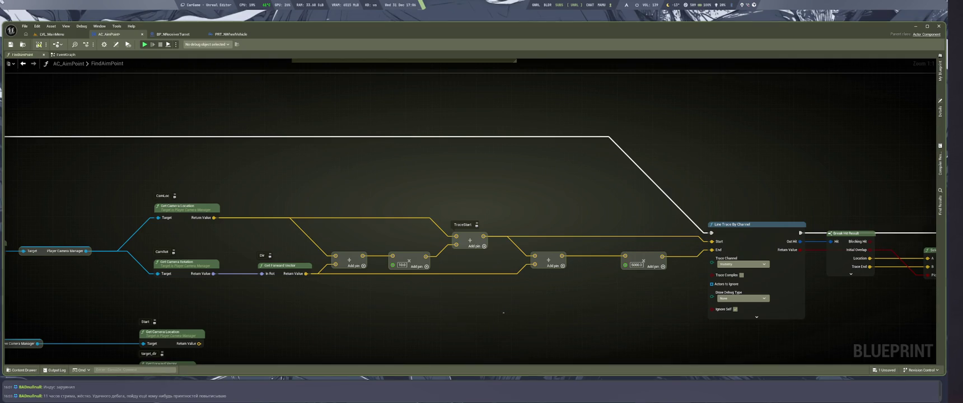
pyautogui.moveTo(476, 188)
pyautogui.mouseDown()
pyautogui.moveTo(286, 165)
pyautogui.moveTo(448, 192)
pyautogui.mouseUp()
pyautogui.click(56, 34)
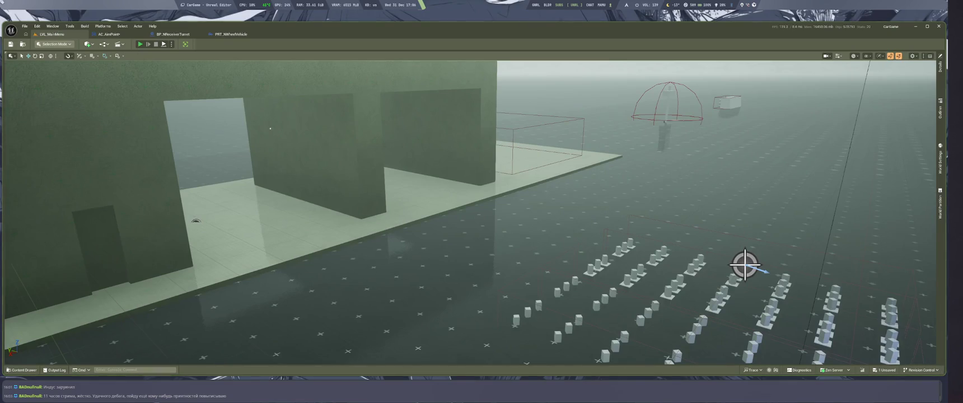
pyautogui.hotkey('alt', 'p')
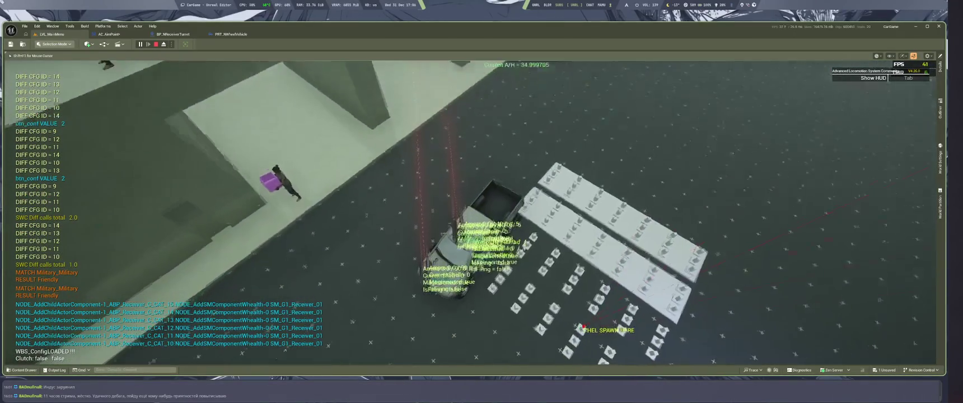
pyautogui.press('Escape')
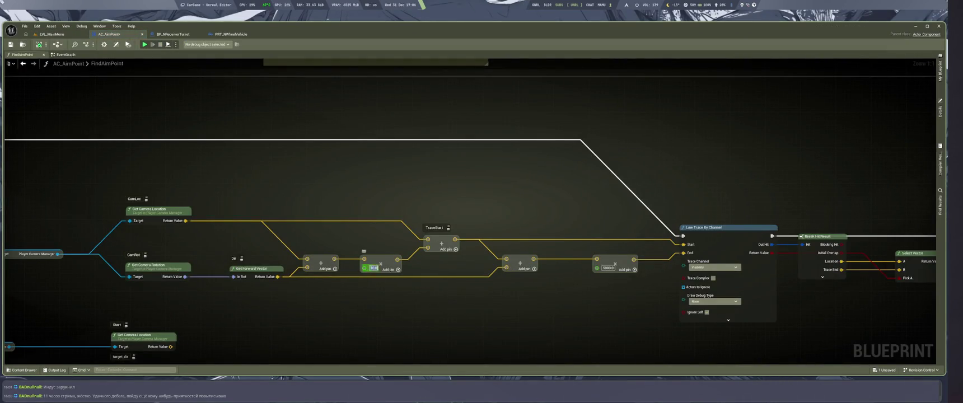
pyautogui.hotkey('ctrl', 'Tab')
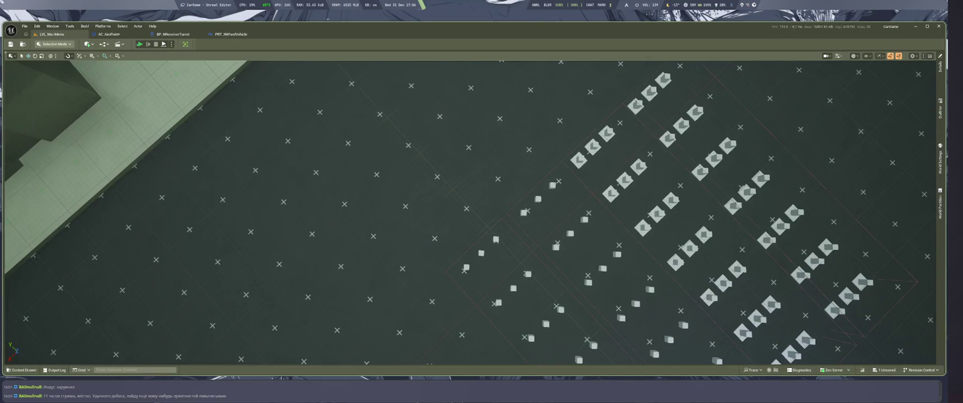
pyautogui.hotkey('alt', 'p')
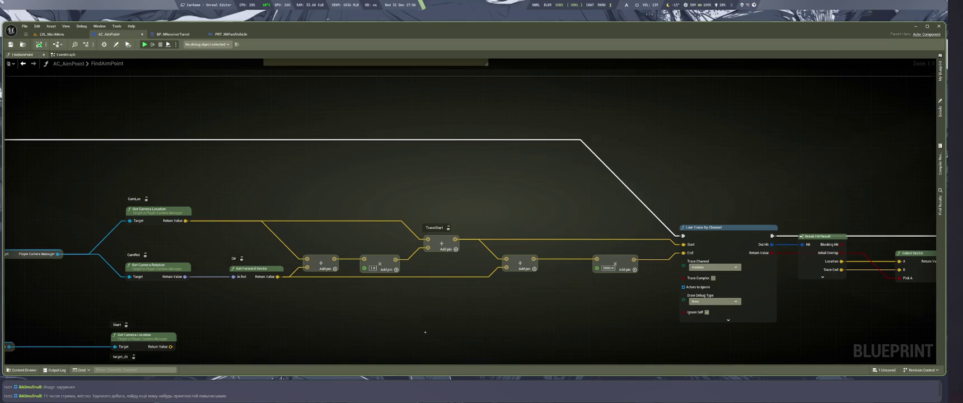
# Nudge the Add, second Add and 5000.0 multiply nodes into place, deselect, then switch to Firefox
pyautogui.moveTo(519, 229)
pyautogui.mouseDown()
pyautogui.moveTo(529, 219)
pyautogui.moveTo(567, 226)
pyautogui.moveTo(557, 224)
pyautogui.mouseUp()
pyautogui.moveTo(622, 249); pyautogui.dragTo(630, 243)
pyautogui.moveTo(717, 246); pyautogui.dragTo(715, 240)
pyautogui.click(643, 295)
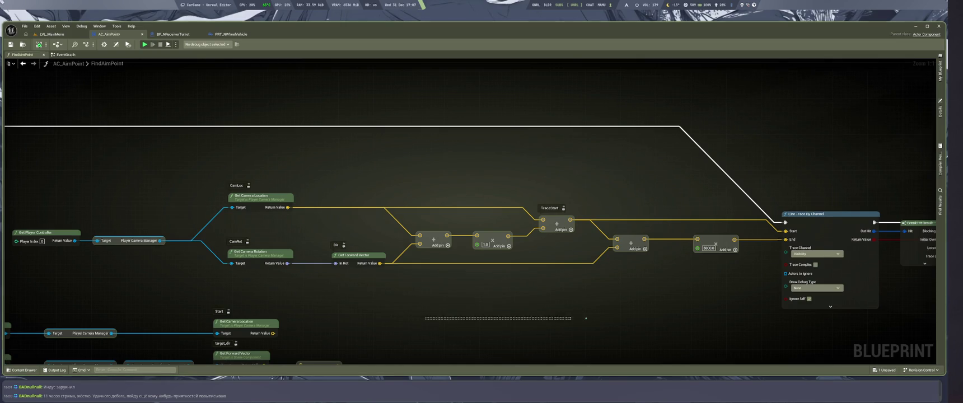
pyautogui.press('super+2')
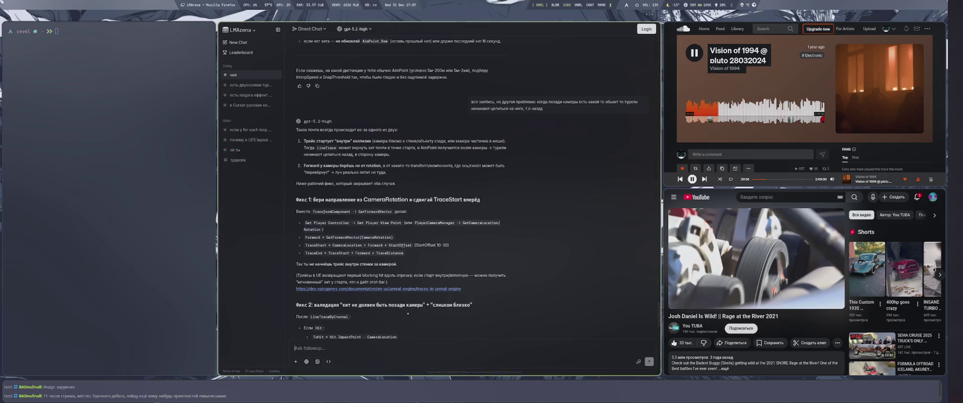
# Scroll the LMArena chat to read Fix 2 on validating the hit, then return to Unreal Editor
pyautogui.scroll(-2, 407, 313)
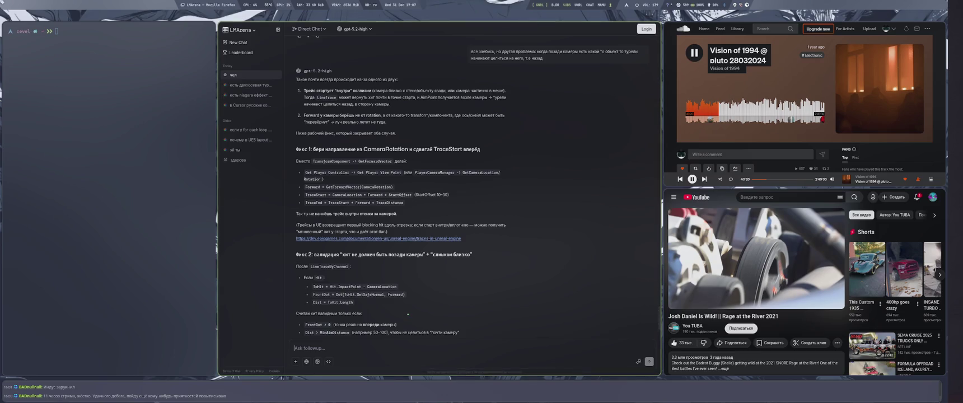
pyautogui.press('super+2')
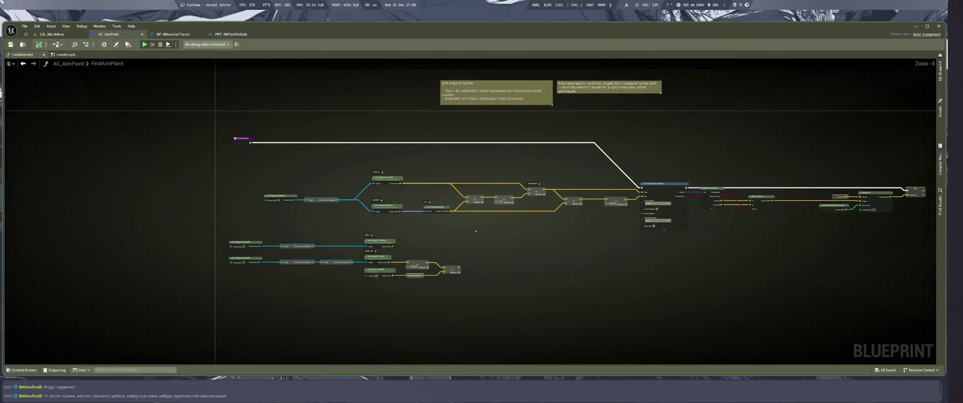
# Copy the trace-start node chain and paste a duplicate below it
pyautogui.scroll(-3, 359, 192)
pyautogui.scroll(2, 358, 192)
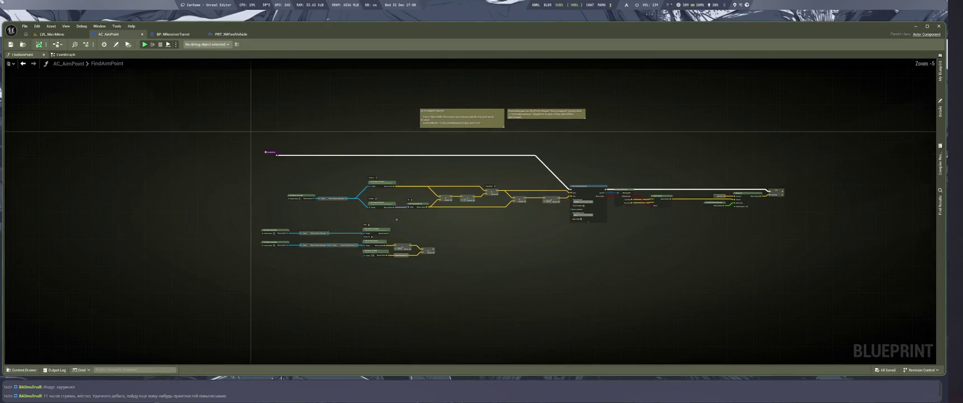
pyautogui.scroll(2, 415, 177)
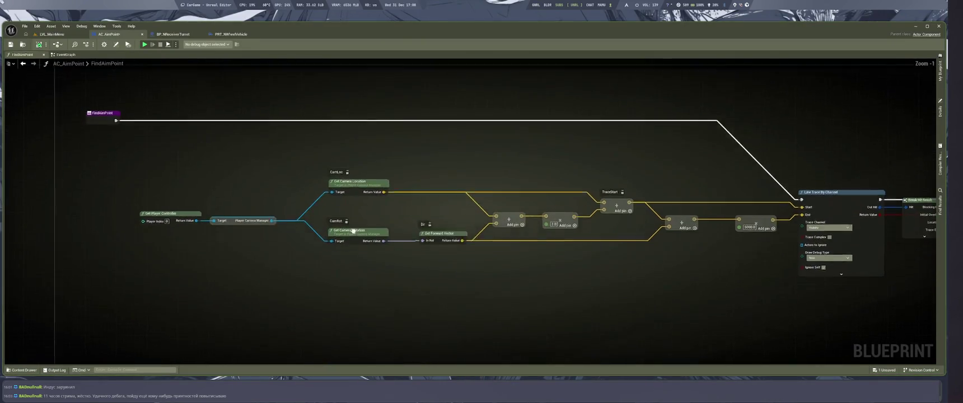
pyautogui.scroll(-2, 298, 197)
pyautogui.scroll(3, 365, 208)
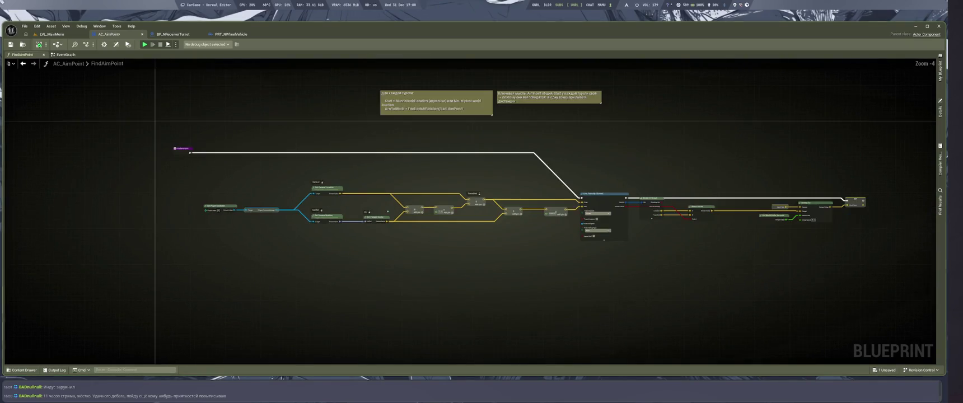
pyautogui.moveTo(119, 157); pyautogui.dragTo(634, 263)
pyautogui.hotkey('ctrl', 'c')
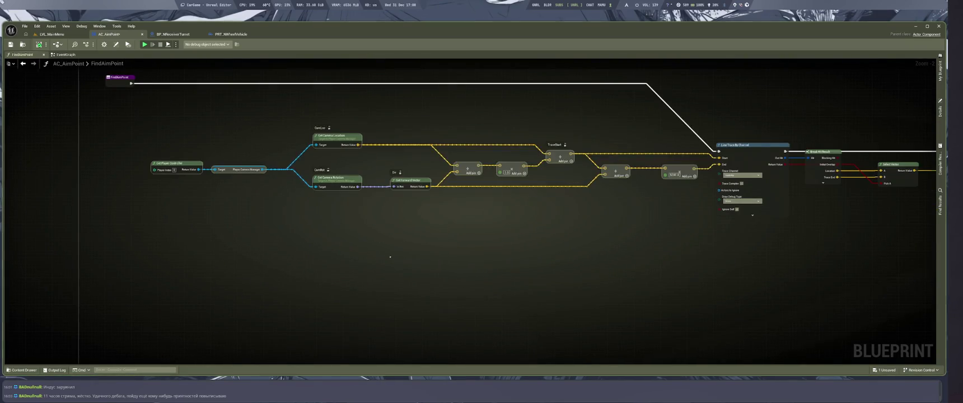
pyautogui.hotkey('ctrl', 'v')
# Select the middle group of pasted nodes and straighten their alignment
pyautogui.scroll(-4, 367, 144)
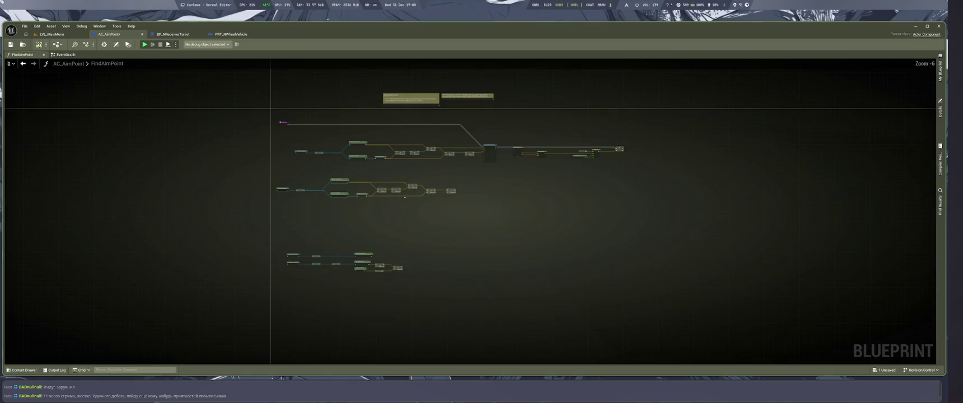
pyautogui.moveTo(274, 172); pyautogui.dragTo(490, 301)
pyautogui.scroll(4, 444, 150)
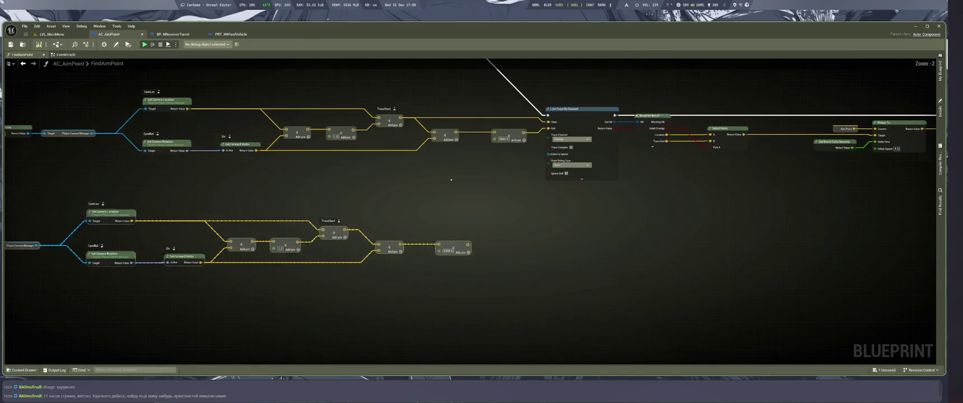
pyautogui.moveTo(444, 150); pyautogui.dragTo(492, 272)
pyautogui.press('f')
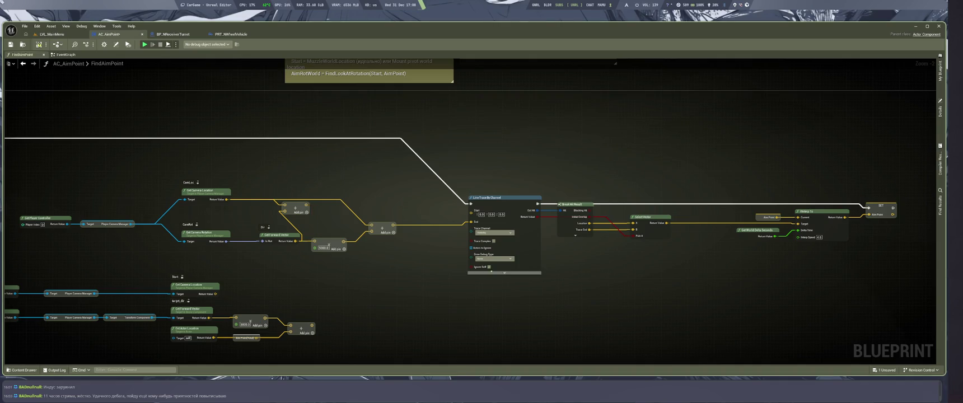
pyautogui.scroll(-2, 419, 282)
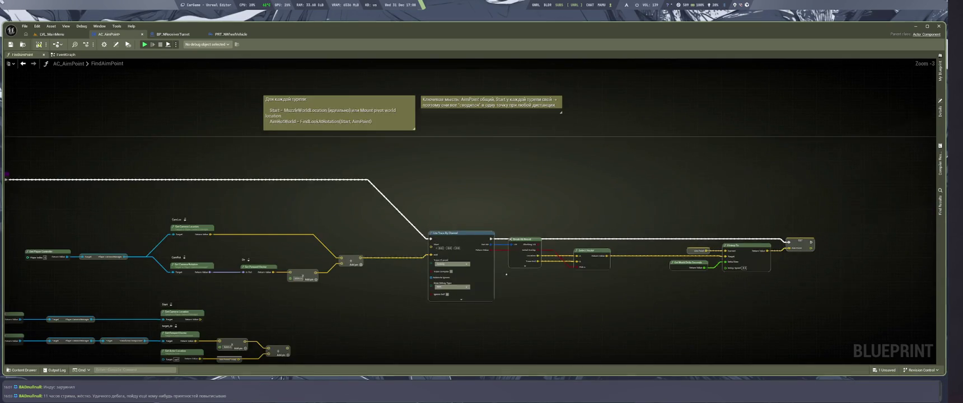
pyautogui.scroll(3, 480, 261)
# Redo and undo the edits removing Dir/forward-vector nodes and wiring CamLoc to trace Start, ending with several undos
pyautogui.hotkey('ctrl', 'z')
pyautogui.scroll(-2, 483, 266)
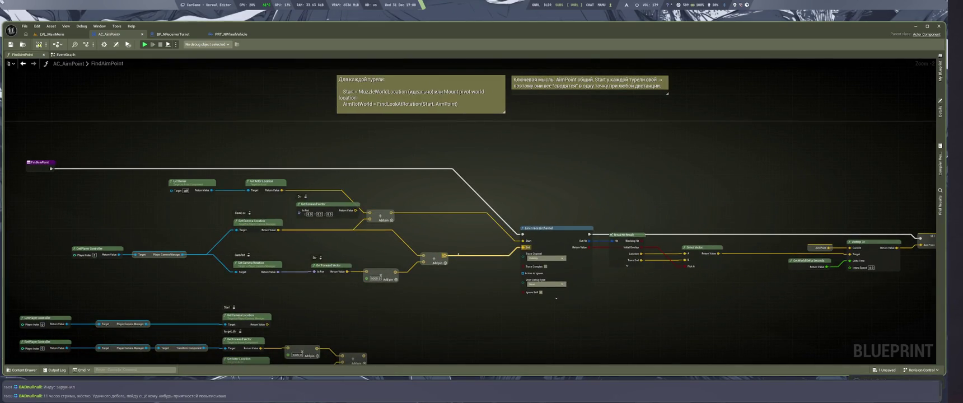
pyautogui.hotkey('ctrl', 'y')
pyautogui.hotkey('ctrl', 'y')
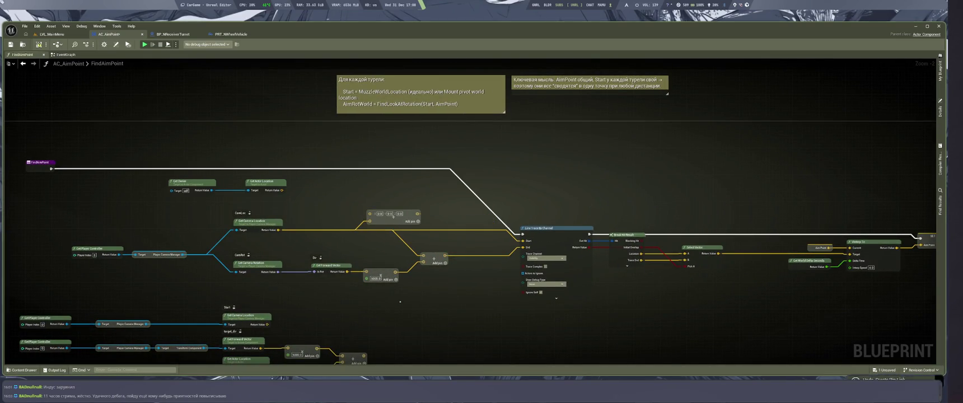
pyautogui.hotkey('ctrl', 'y')
pyautogui.hotkey('ctrl', 'y')
pyautogui.hotkey('ctrl', 'y')
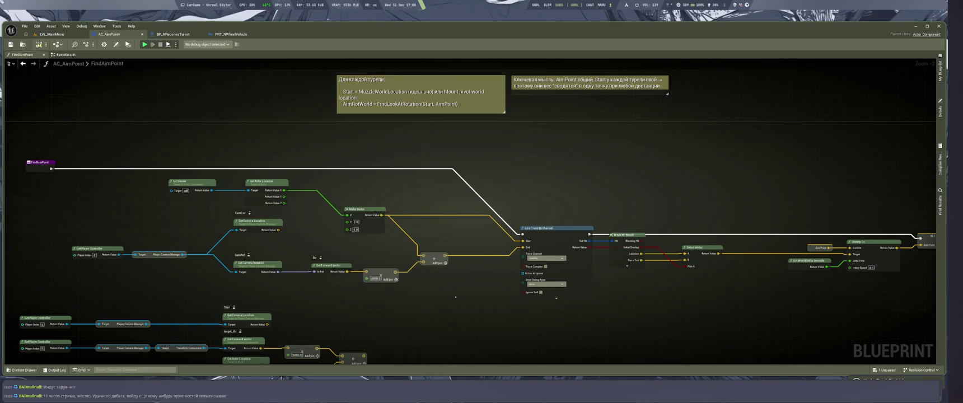
pyautogui.hotkey('ctrl', 'z')
pyautogui.hotkey('ctrl', 'z')
pyautogui.hotkey('ctrl', 'z')
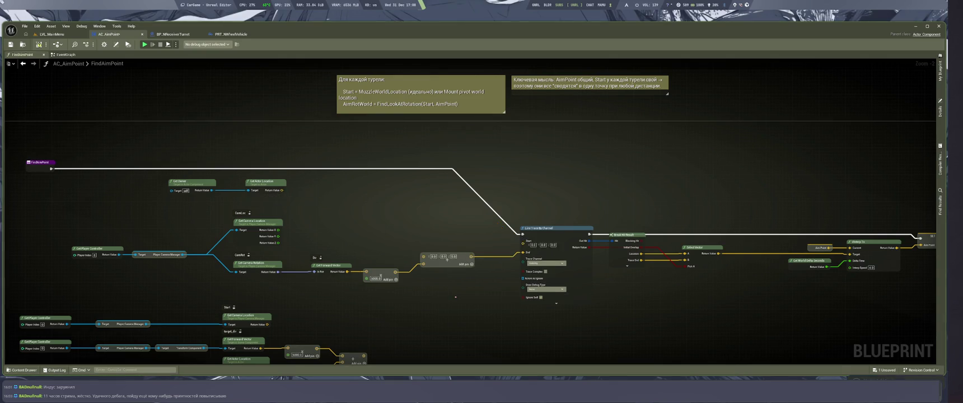
pyautogui.hotkey('ctrl', 'z')
pyautogui.hotkey('ctrl', 'z')
pyautogui.hotkey('ctrl', 'z')
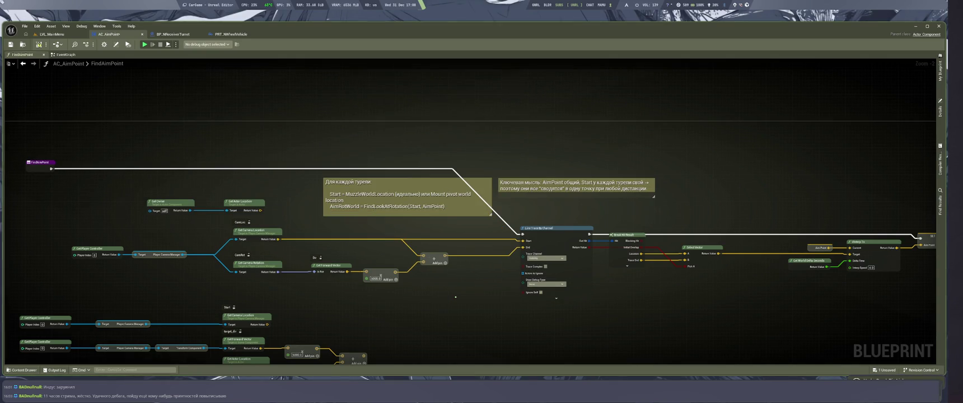
pyautogui.hotkey('ctrl', 'z')
pyautogui.hotkey('ctrl', 'z')
pyautogui.hotkey('ctrl', 'z')
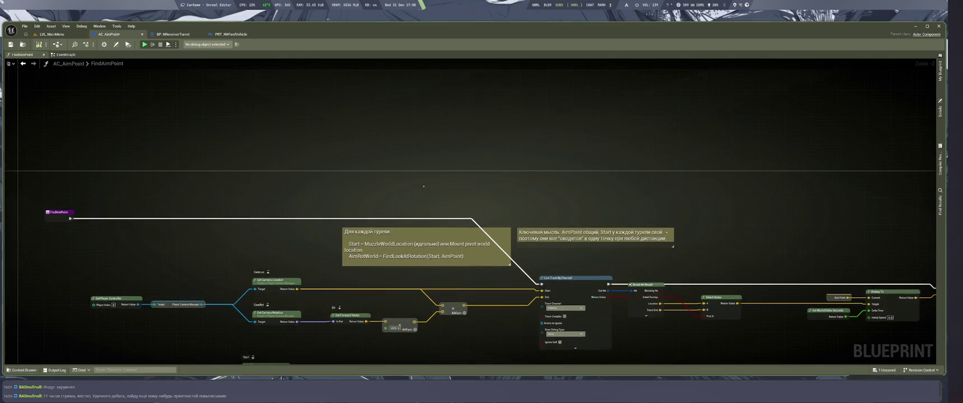
pyautogui.hotkey('ctrl', 'z')
pyautogui.hotkey('ctrl', 'z')
pyautogui.hotkey('ctrl', 'z')
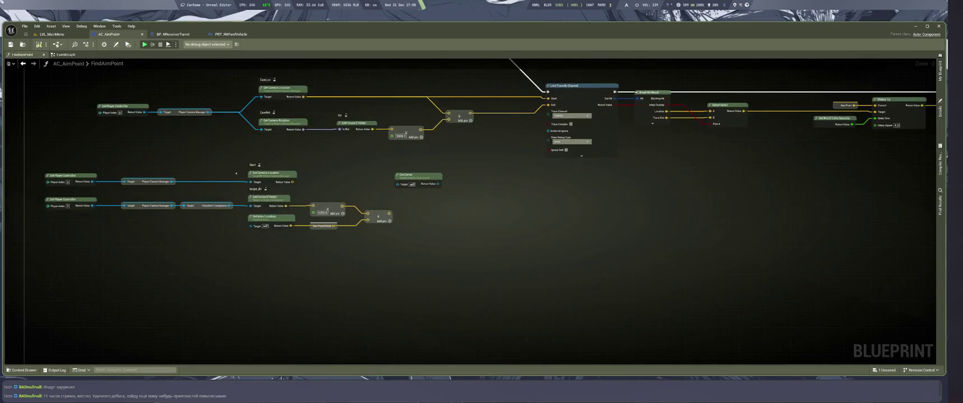
pyautogui.hotkey('ctrl', 'z')
pyautogui.hotkey('ctrl', 'z')
pyautogui.hotkey('ctrl', 'z')
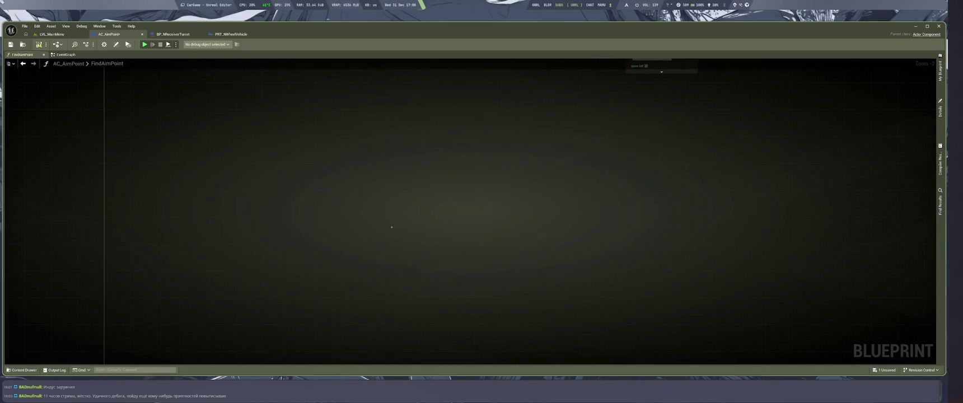
pyautogui.scroll(-1, 469, 176)
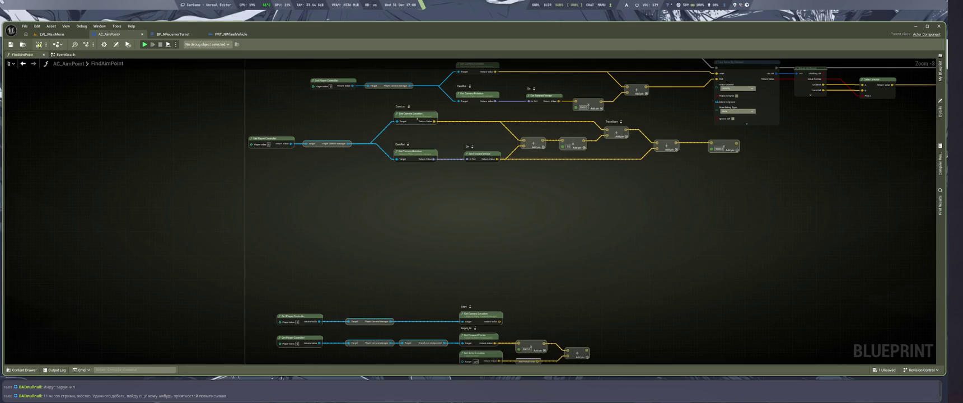
pyautogui.hotkey('ctrl', 'z')
pyautogui.hotkey('ctrl', 'z')
pyautogui.hotkey('ctrl', 'z')
pyautogui.hotkey('ctrl', 'z')
pyautogui.hotkey('ctrl', 'z')
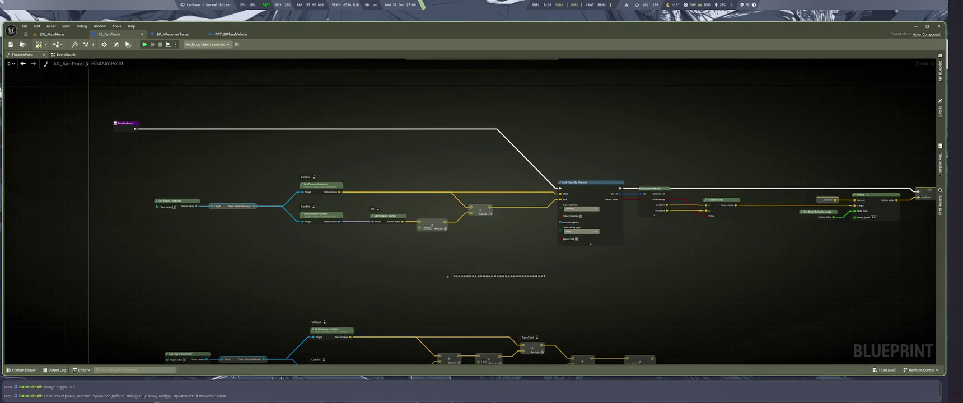
pyautogui.moveTo(506, 259); pyautogui.dragTo(535, 190)
pyautogui.moveTo(169, 214); pyautogui.dragTo(759, 311)
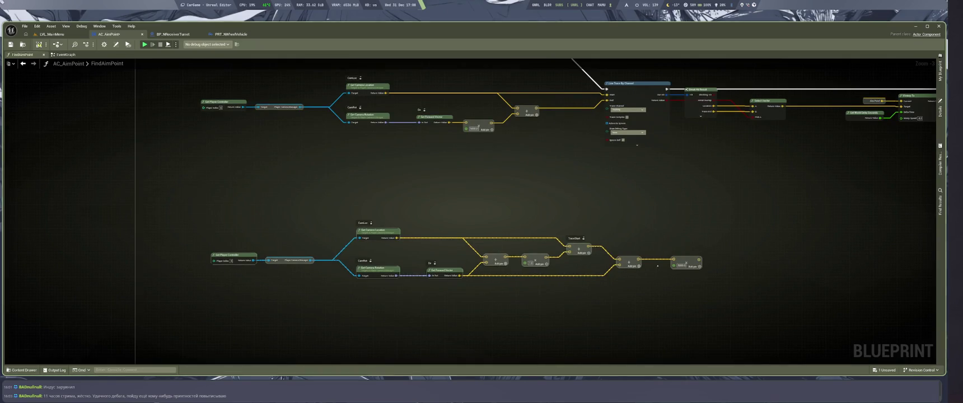
pyautogui.press('c')
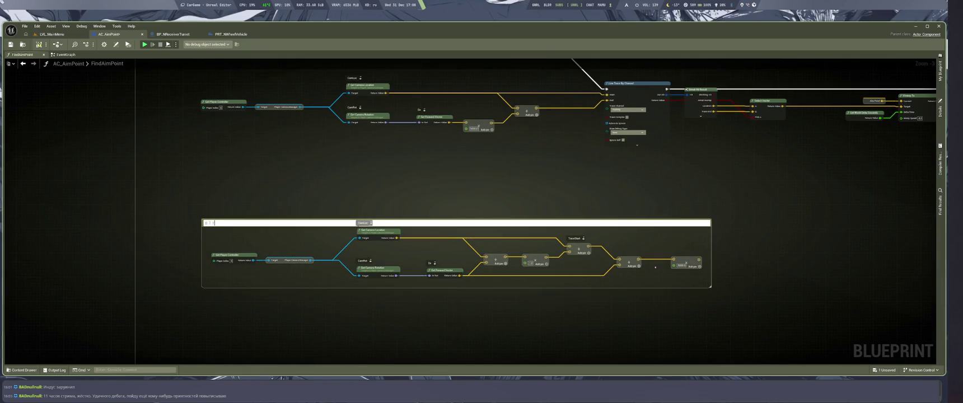
pyautogui.write('В 1 точку (экстрап)')
pyautogui.press('Return')
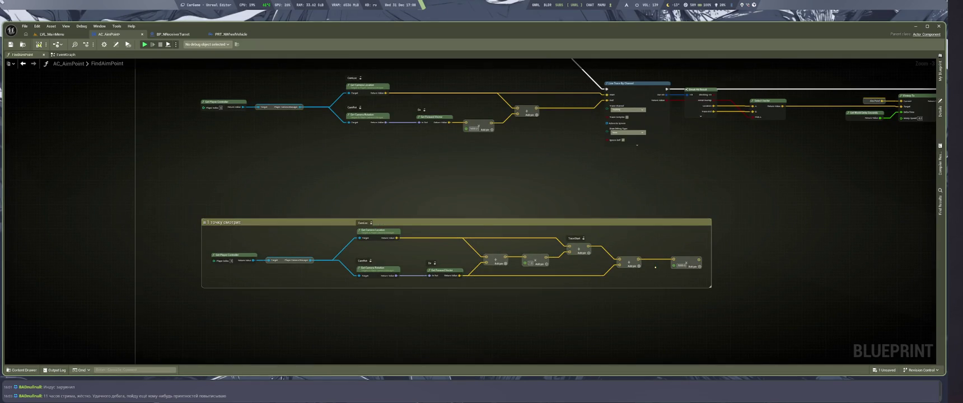
pyautogui.moveTo(514, 218); pyautogui.dragTo(514, 213)
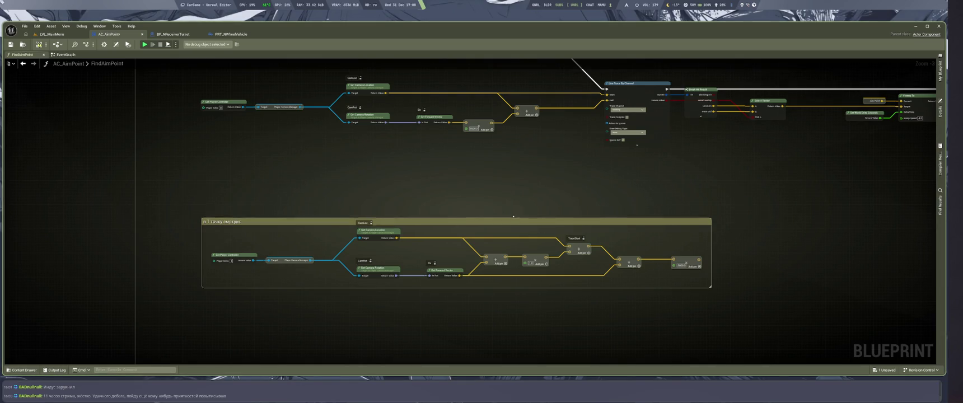
pyautogui.click(468, 176)
pyautogui.scroll(-5, 484, 204)
pyautogui.scroll(5, 594, 226)
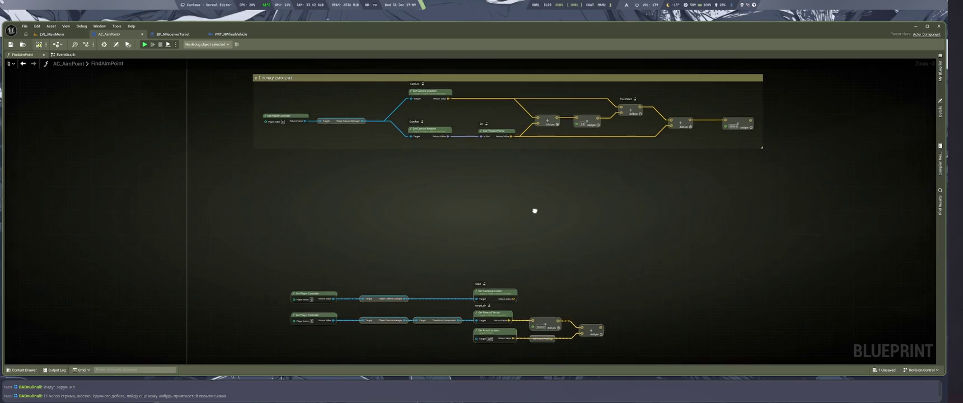
pyautogui.scroll(5, 536, 210)
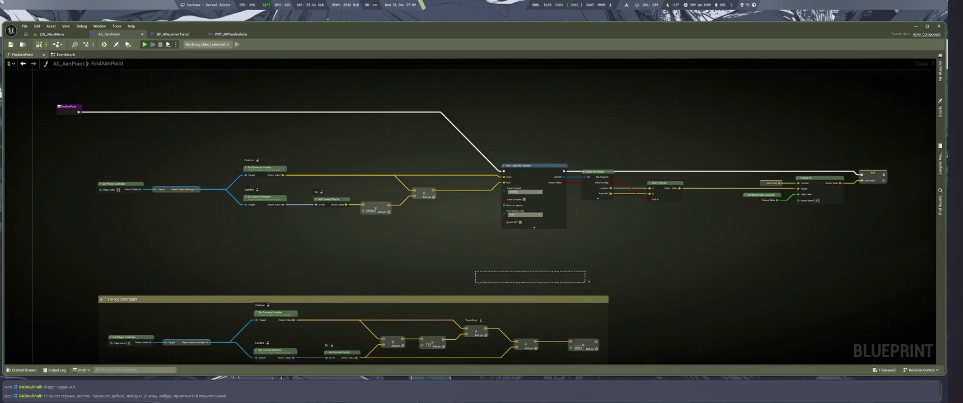
# Save the blueprint and expand Break Hit Result to show all its outputs
pyautogui.moveTo(525, 222); pyautogui.dragTo(422, 273)
pyautogui.scroll(2, 637, 250)
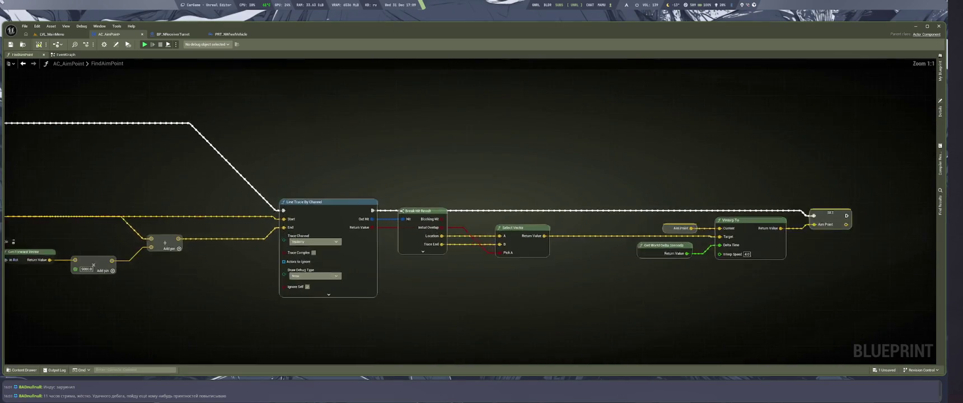
pyautogui.moveTo(718, 260); pyautogui.dragTo(443, 266)
pyautogui.hotkey('ctrl', 's')
pyautogui.hotkey('alt', 'shift')
pyautogui.click(440, 262)
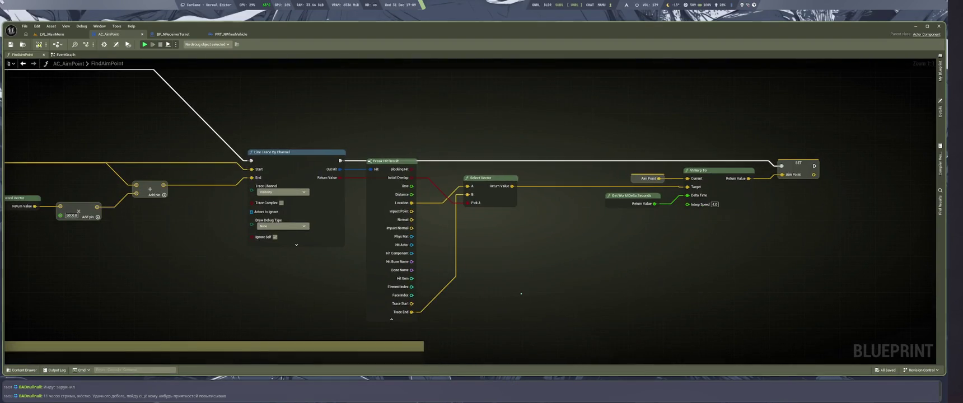
# Reread the chat answer in the browser, returning to the blueprint graph each time
pyautogui.press('super+1')
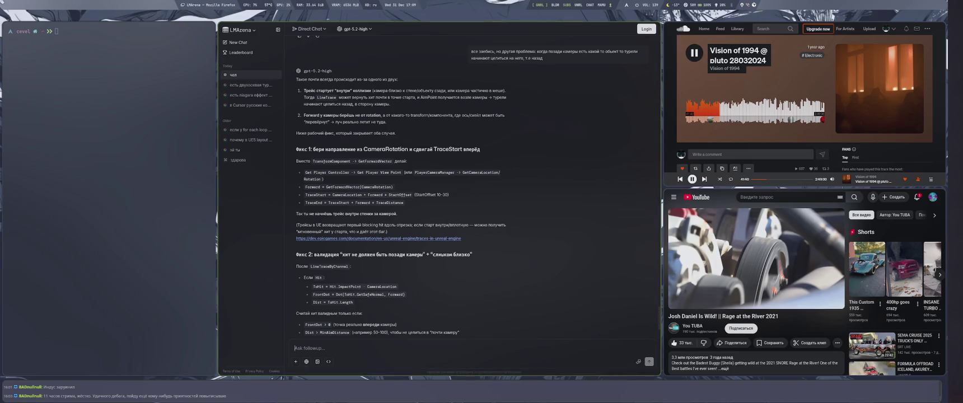
pyautogui.press('super+4')
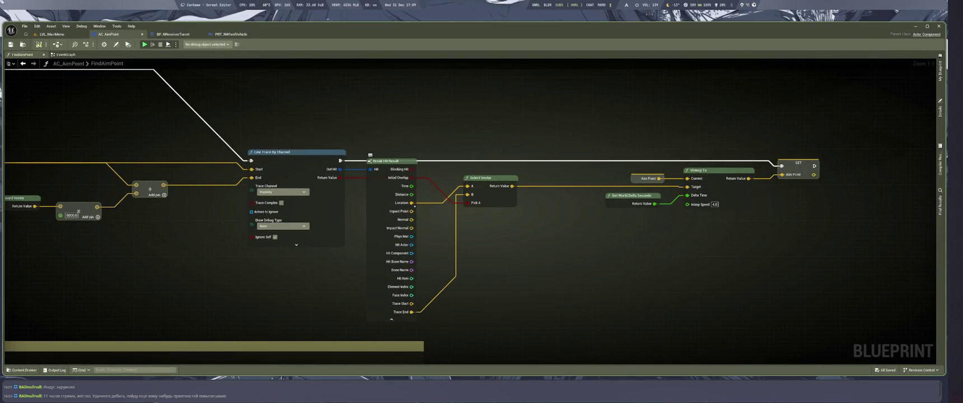
pyautogui.press('super+1')
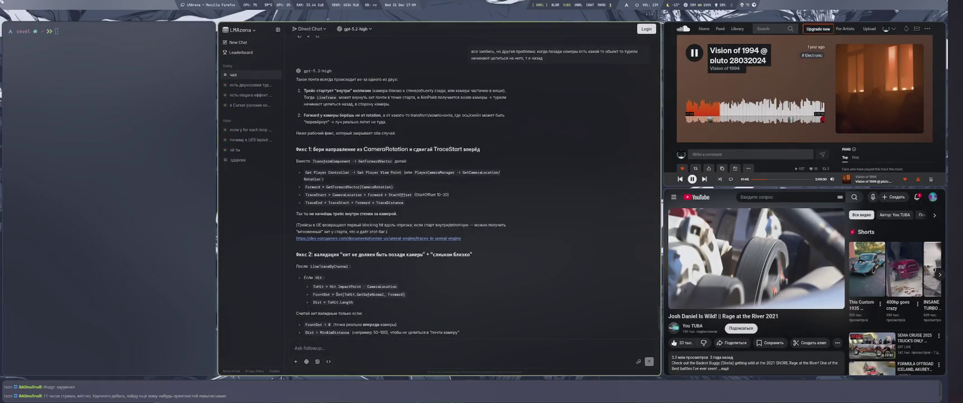
pyautogui.press('super+4')
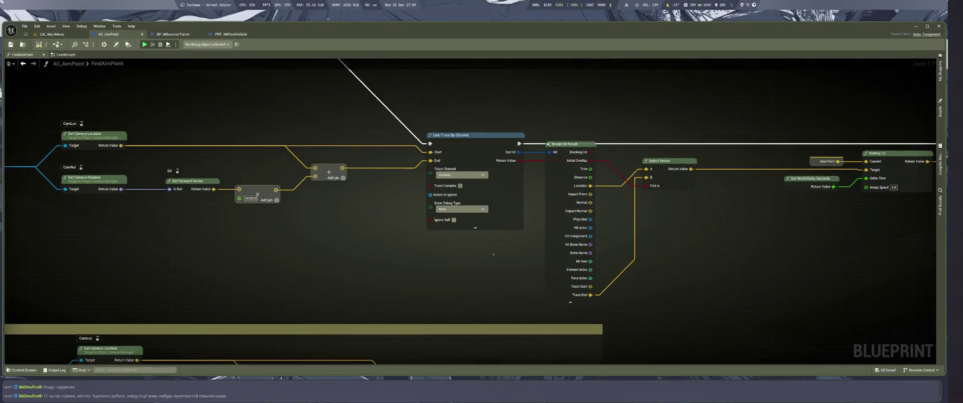
# Add a Vector Subtract node from Impact Point and wire the camera location into its B input
pyautogui.press('super+1')
pyautogui.press('super+4')
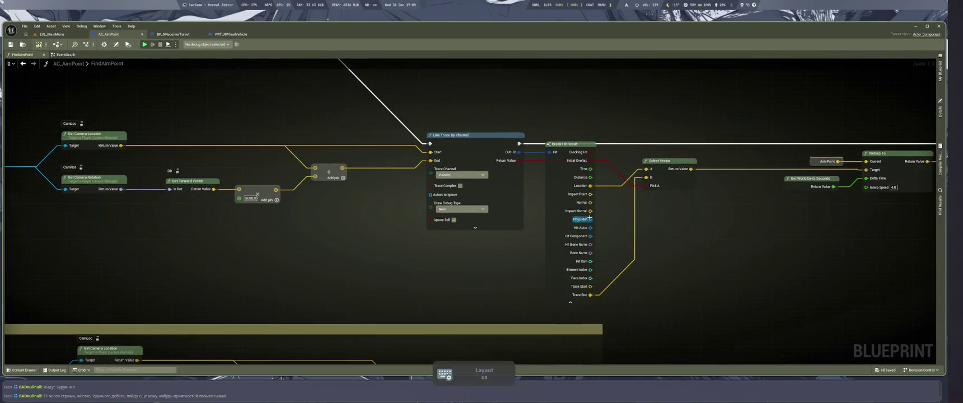
pyautogui.moveTo(590, 194); pyautogui.dragTo(710, 274)
pyautogui.write('<')
pyautogui.press('BackSpace')
pyautogui.write('-')
pyautogui.press('Return')
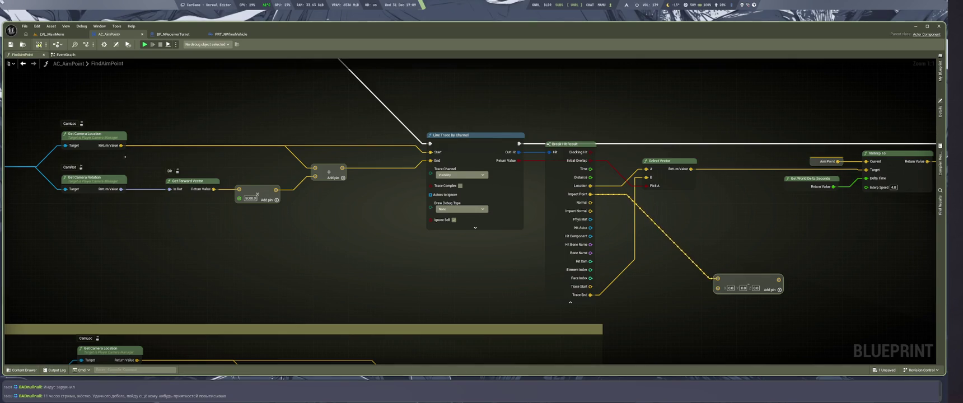
pyautogui.moveTo(121, 145)
pyautogui.mouseDown()
pyautogui.moveTo(670, 317)
pyautogui.moveTo(717, 288)
pyautogui.moveTo(657, 162)
pyautogui.moveTo(695, 138)
pyautogui.moveTo(694, 189)
pyautogui.moveTo(644, 205)
pyautogui.moveTo(694, 124)
pyautogui.moveTo(693, 161)
pyautogui.moveTo(664, 211)
pyautogui.moveTo(681, 213)
pyautogui.mouseUp()
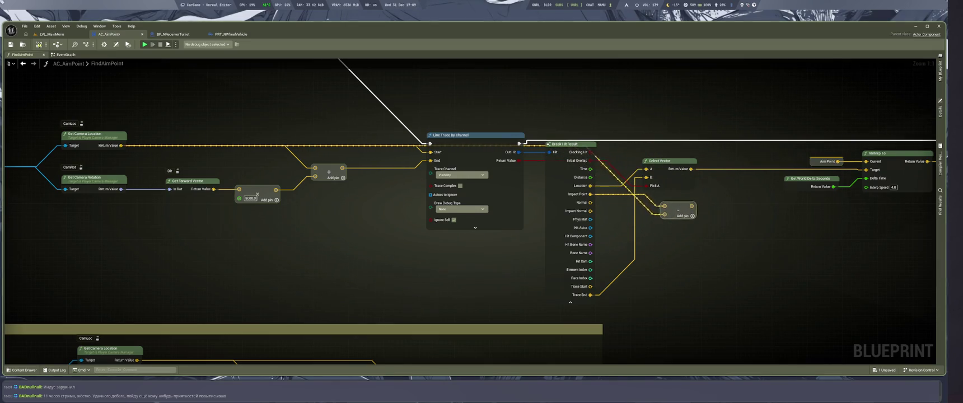
# Change the lower comment box's Move Mode in Details and drag it further down
pyautogui.scroll(-4, 681, 214)
pyautogui.click(584, 214)
pyautogui.click(805, 149)
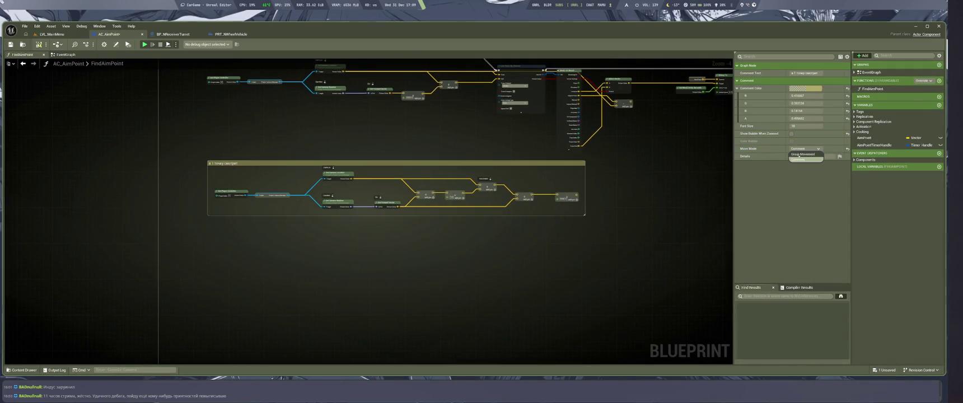
pyautogui.click(805, 154)
pyautogui.moveTo(523, 163); pyautogui.dragTo(505, 279)
# Place Break Hit Result below a slightly lowered Line Trace and shift the downstream nodes right
pyautogui.scroll(4, 611, 197)
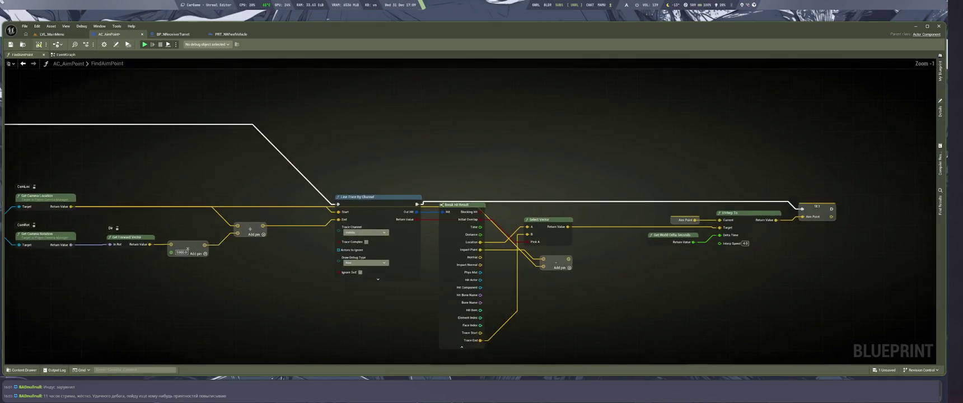
pyautogui.moveTo(433, 192); pyautogui.dragTo(434, 249)
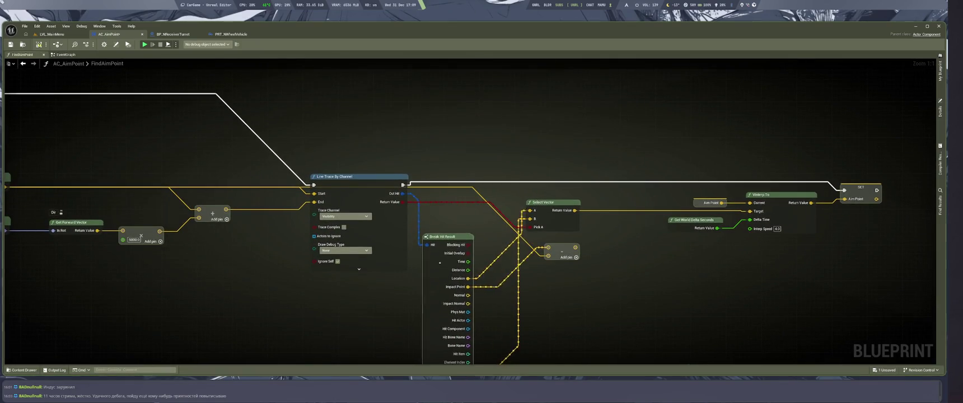
pyautogui.scroll(-1, 456, 197)
pyautogui.moveTo(396, 231)
pyautogui.mouseDown()
pyautogui.moveTo(402, 196)
pyautogui.moveTo(368, 173)
pyautogui.mouseUp()
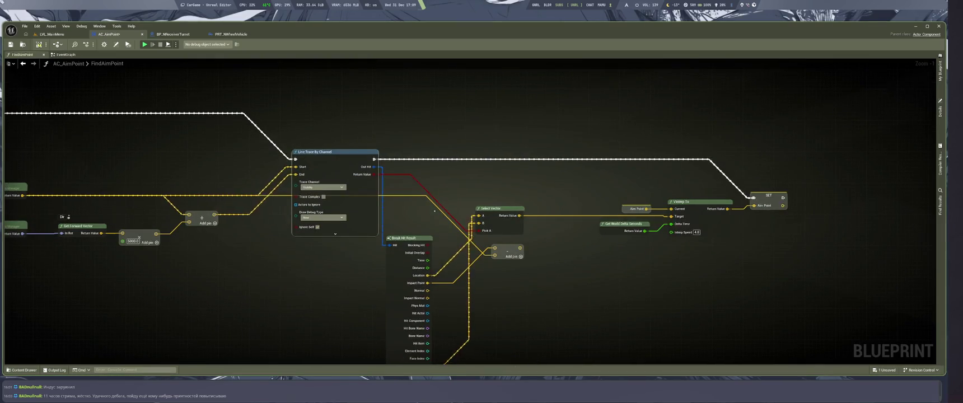
pyautogui.moveTo(335, 152); pyautogui.dragTo(330, 186)
pyautogui.moveTo(403, 167); pyautogui.dragTo(823, 336)
pyautogui.moveTo(500, 227)
pyautogui.mouseDown()
pyautogui.moveTo(577, 223)
pyautogui.moveTo(560, 232)
pyautogui.mouseUp()
# Pull Break Hit Result and the subtract node together and move Select Vector lower
pyautogui.scroll(1, 559, 232)
pyautogui.moveTo(451, 252); pyautogui.dragTo(394, 232)
pyautogui.moveTo(568, 251)
pyautogui.mouseDown()
pyautogui.moveTo(501, 245)
pyautogui.moveTo(489, 228)
pyautogui.mouseUp()
pyautogui.moveTo(559, 204)
pyautogui.mouseDown()
pyautogui.moveTo(538, 258)
pyautogui.moveTo(581, 285)
pyautogui.mouseUp()
pyautogui.moveTo(568, 206); pyautogui.dragTo(581, 191)
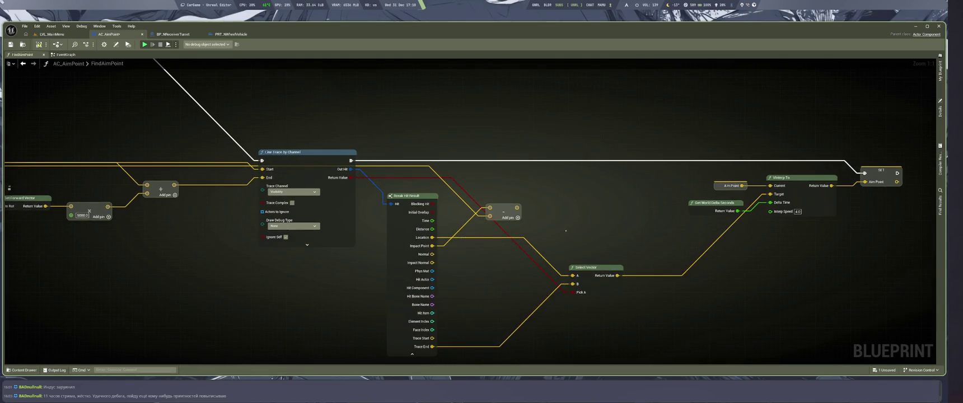
pyautogui.moveTo(504, 215); pyautogui.dragTo(541, 218)
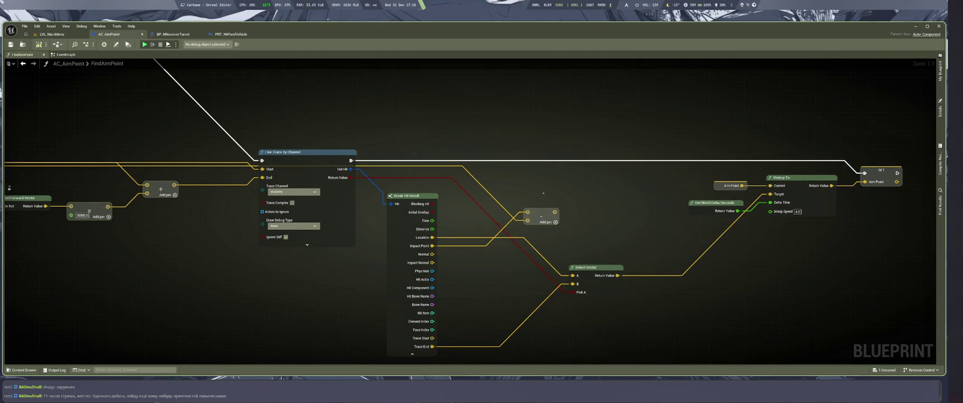
pyautogui.moveTo(598, 188); pyautogui.dragTo(699, 223)
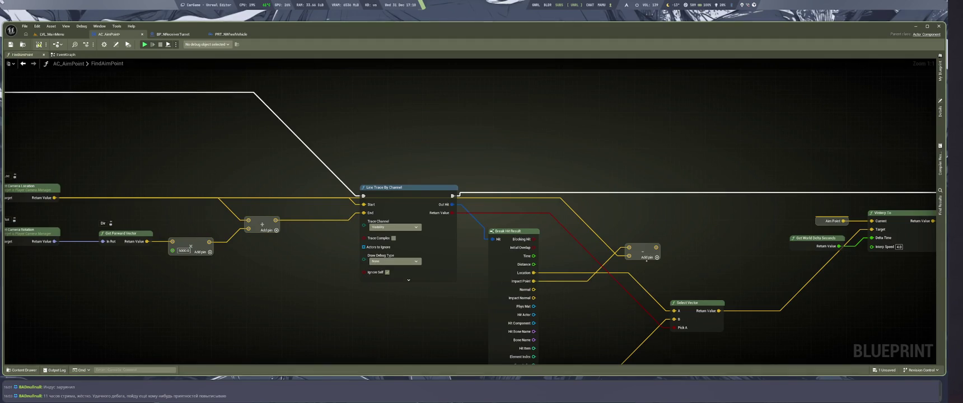
# After checking the chat answer, give the subtract node the comment 'ToHit'
pyautogui.press('super+1')
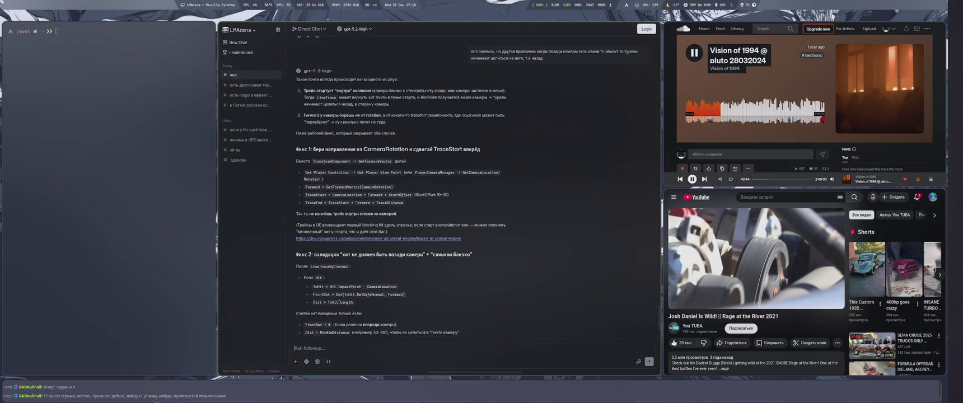
pyautogui.press('super+2')
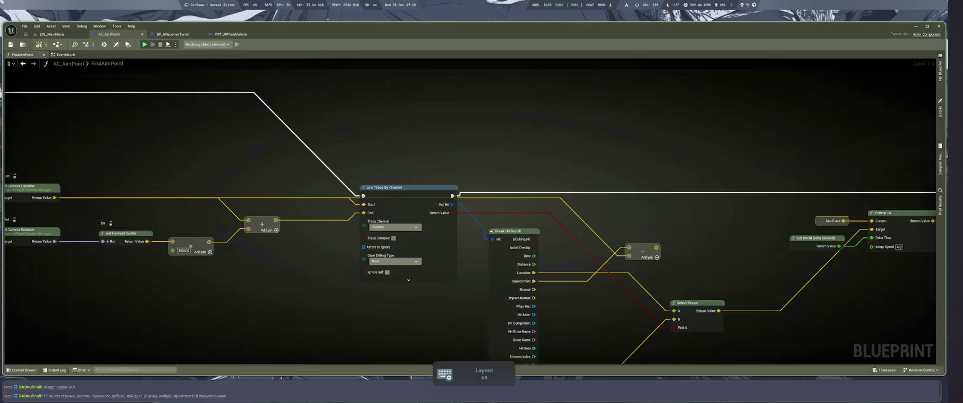
pyautogui.moveTo(536, 254); pyautogui.dragTo(576, 221)
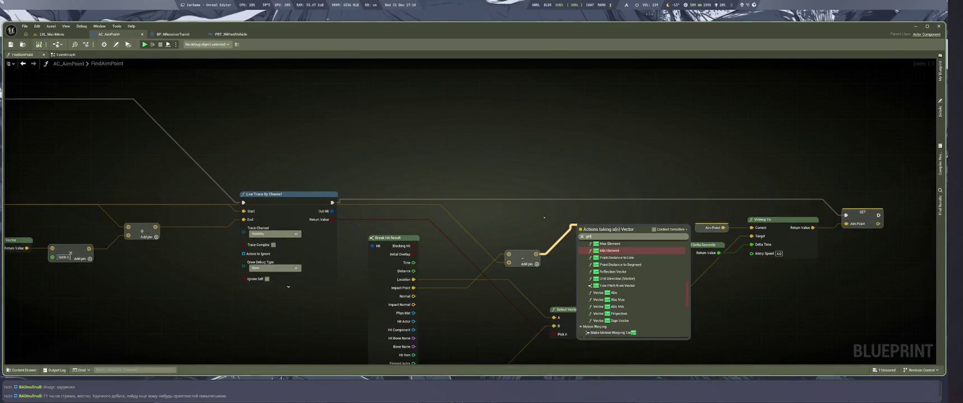
pyautogui.press('super+1')
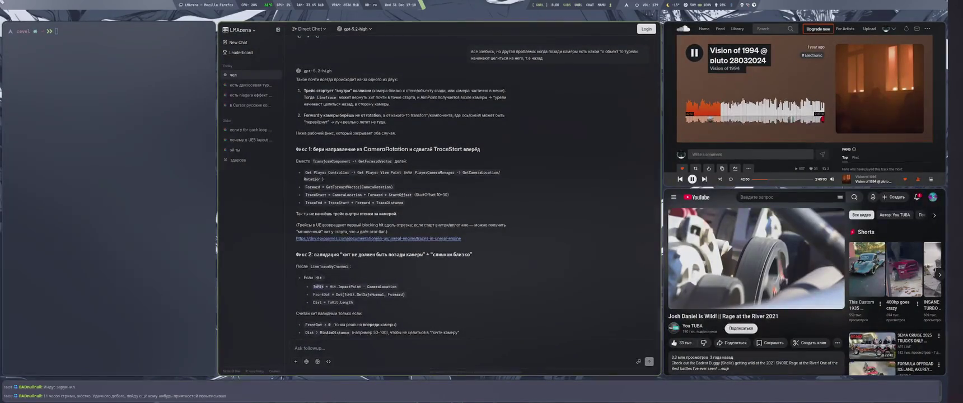
pyautogui.press('super+2')
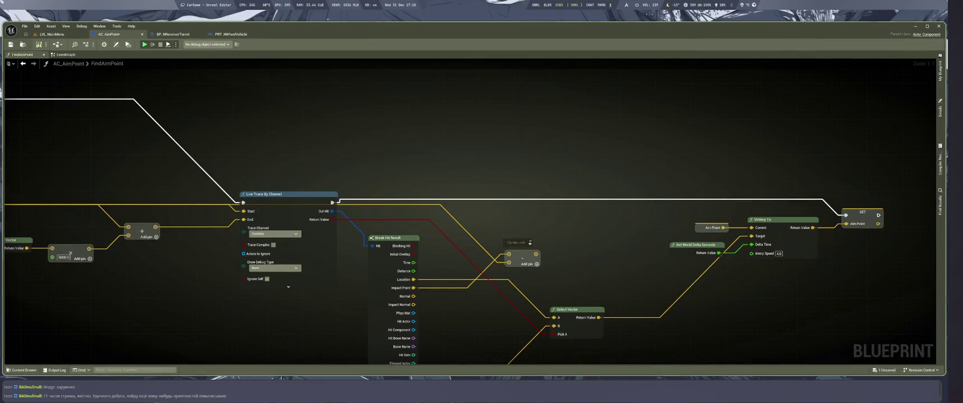
pyautogui.click(514, 243)
pyautogui.write('ToHit')
pyautogui.press('Return')
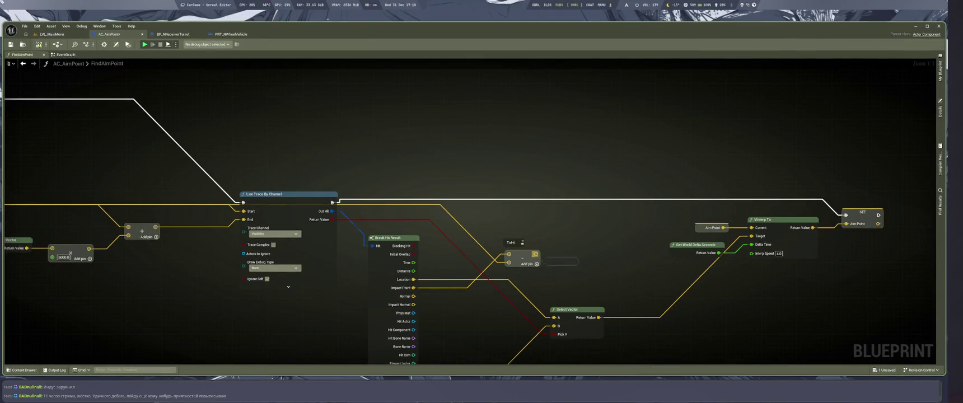
# Search for a 'get saf' node from the ToHit output and compare with the browser's suggested function
pyautogui.moveTo(535, 254); pyautogui.dragTo(564, 228)
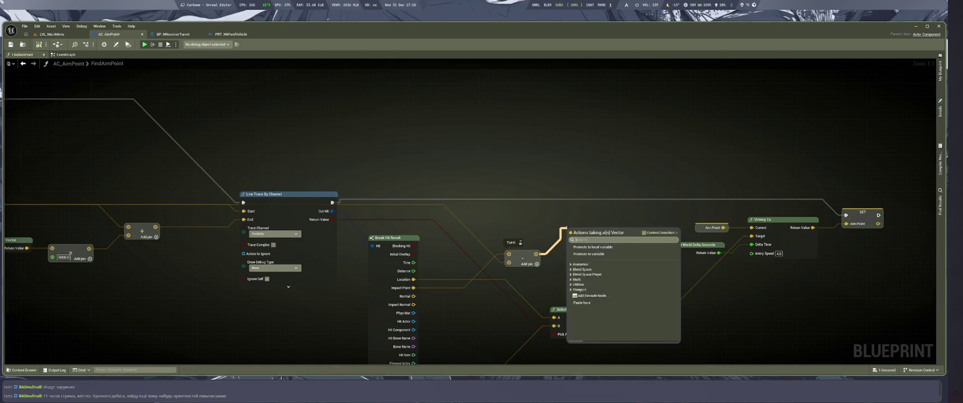
pyautogui.write('get saf')
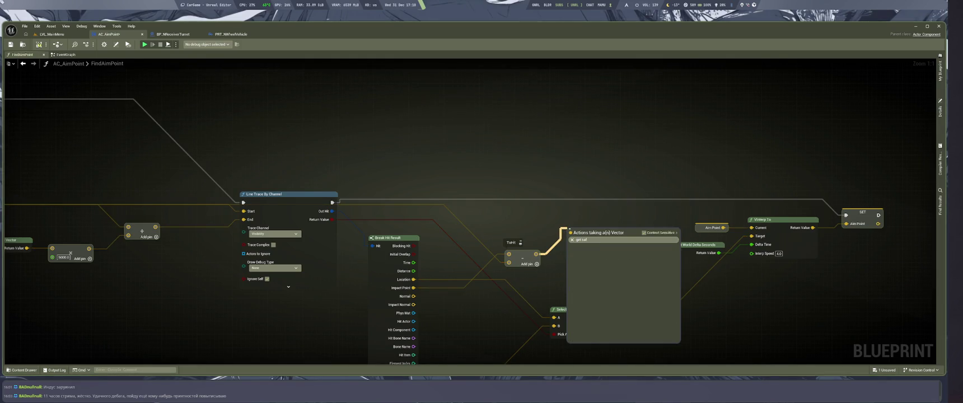
pyautogui.press('super+1')
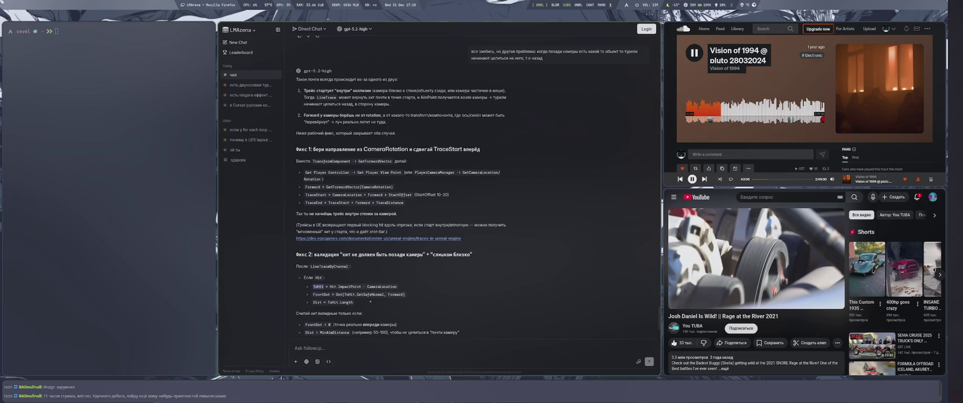
pyautogui.press('super+2')
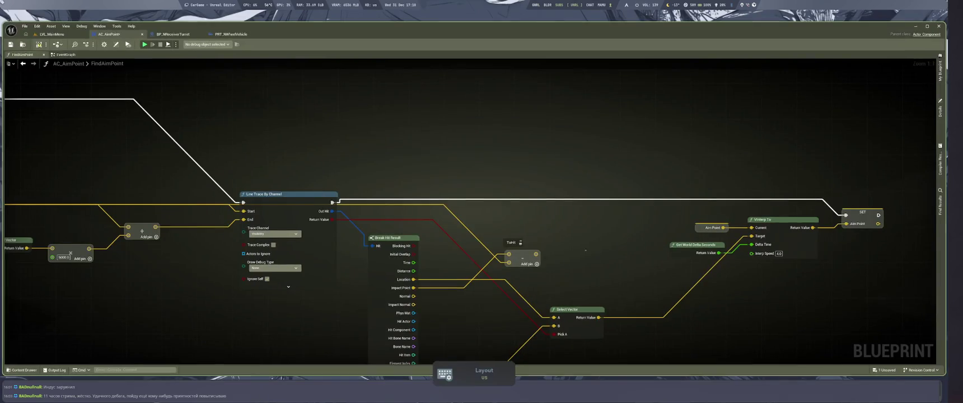
# Try searching 'get nor', then add a Normal Unsafe node fed by ToHit
pyautogui.moveTo(535, 254); pyautogui.dragTo(570, 241)
pyautogui.write('get')
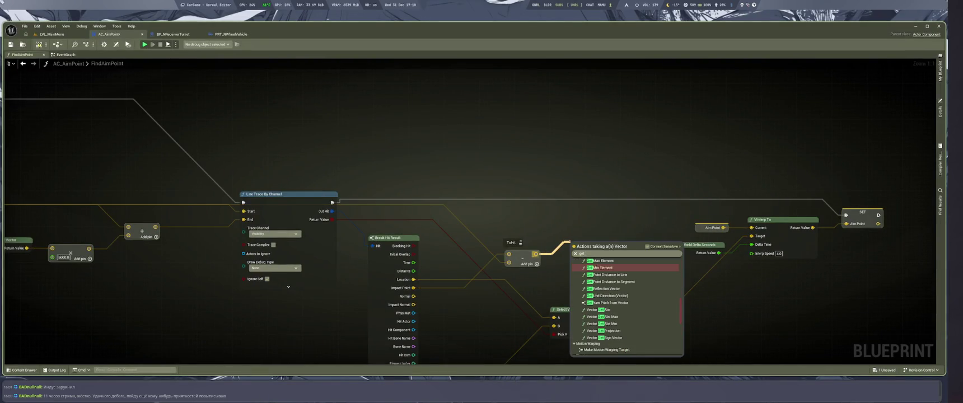
pyautogui.write(' norm')
pyautogui.press('Escape')
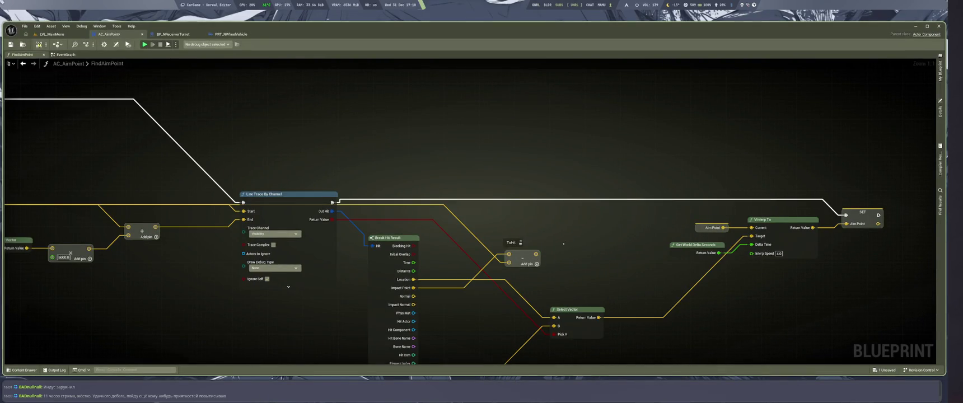
pyautogui.moveTo(535, 254); pyautogui.dragTo(612, 240)
pyautogui.write('afe')
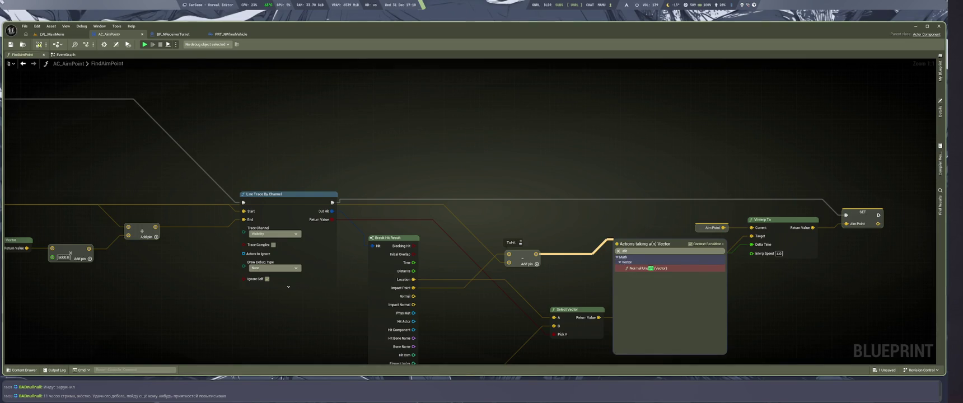
pyautogui.click(640, 268)
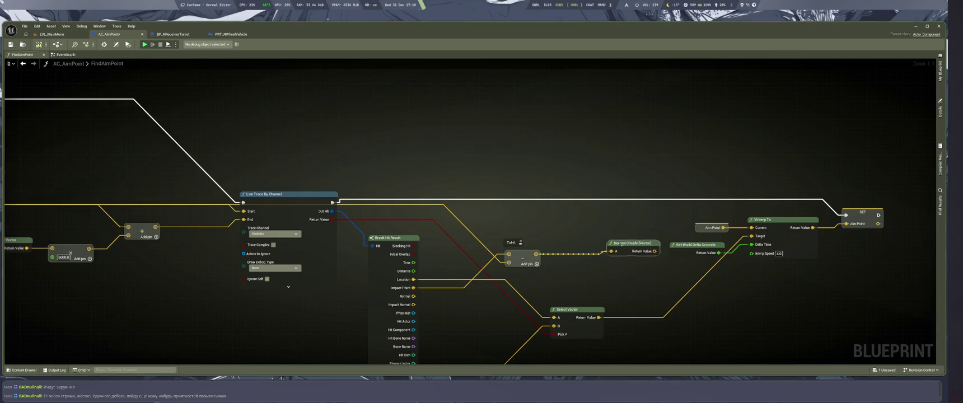
# Delete the Normal Unsafe node and wire a Dot Product node to ToHit instead
pyautogui.press('super+1')
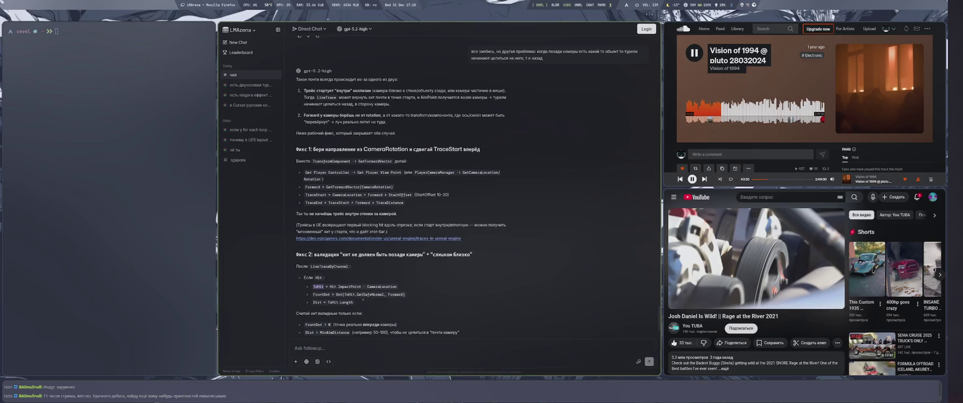
pyautogui.press('super+4')
pyautogui.press('Delete')
pyautogui.moveTo(535, 254); pyautogui.dragTo(587, 225)
pyautogui.write('dot')
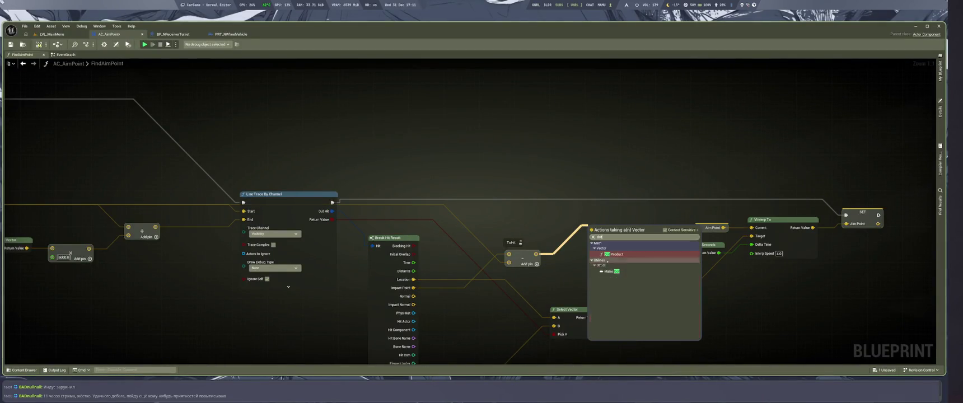
pyautogui.click(610, 254)
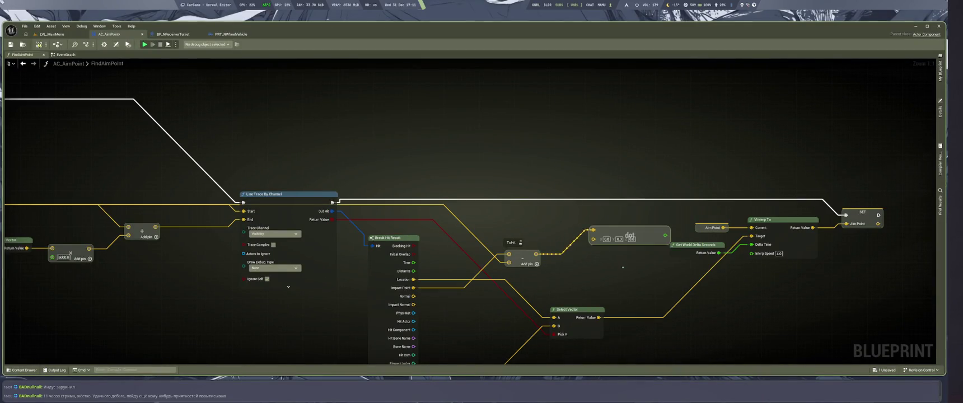
pyautogui.press('super+1')
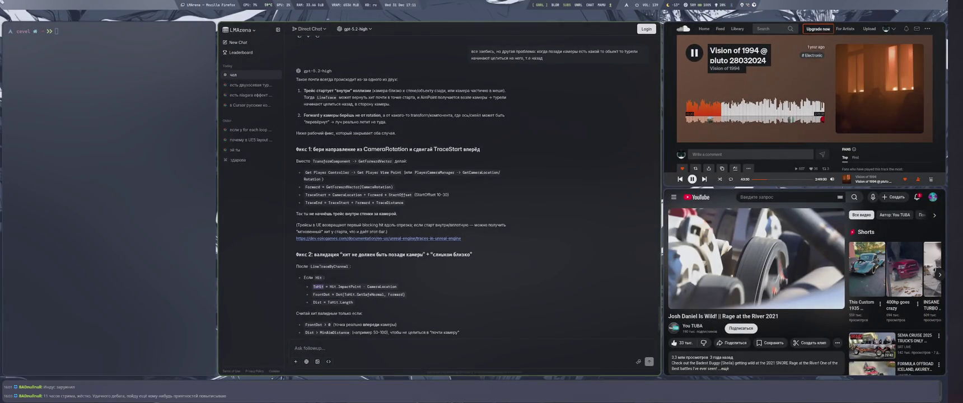
# Read the reply and send the follow-up 'подробнее о нодах' asking for node details
pyautogui.scroll(-2, 348, 302)
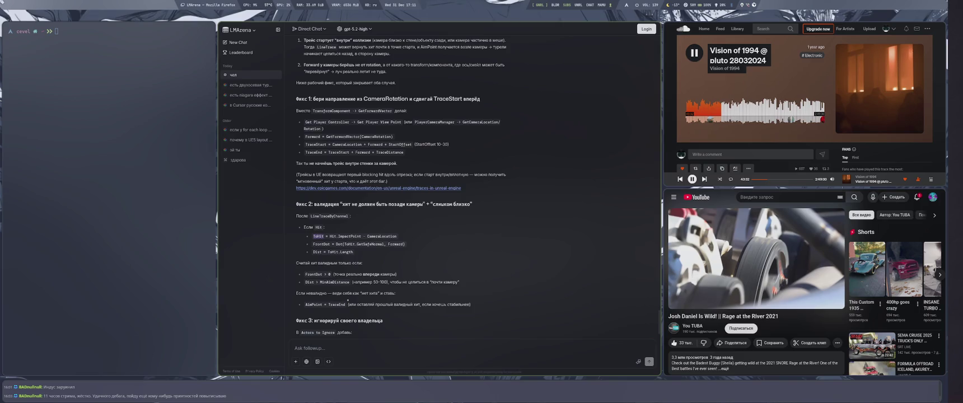
pyautogui.scroll(-2, 348, 301)
pyautogui.scroll(-3, 348, 303)
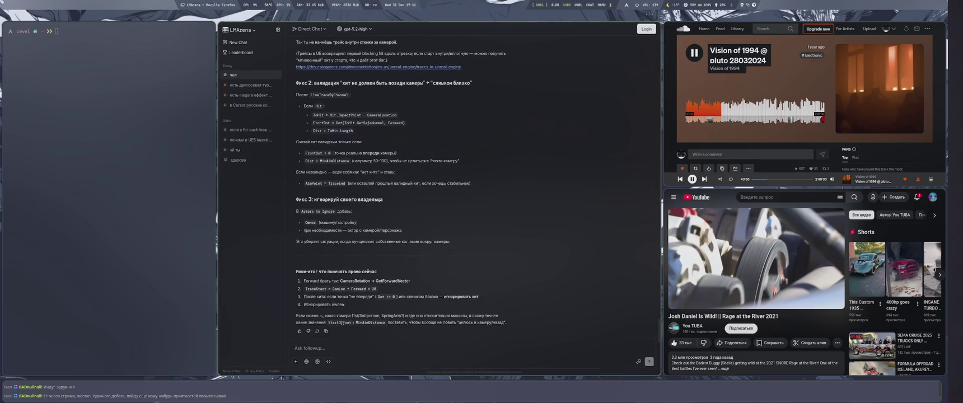
pyautogui.write('подробнее о но')
pyautogui.write('дах')
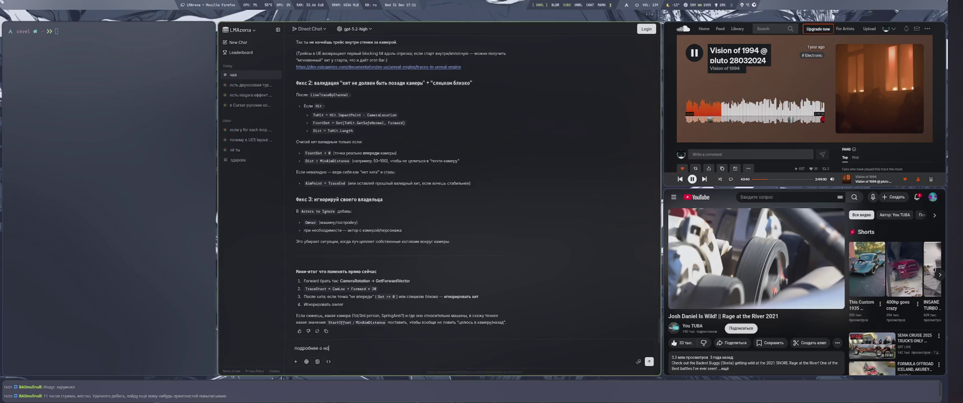
pyautogui.press('Return')
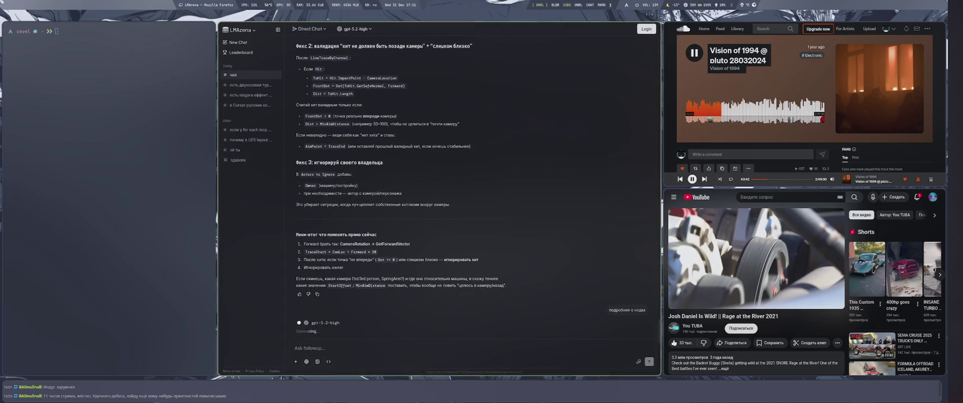
pyautogui.press('super+4')
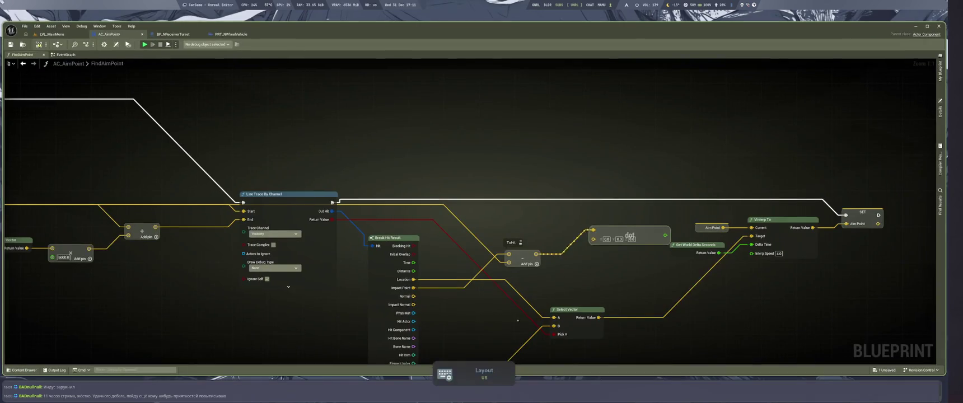
# Move the Aim Point, delta-seconds, VInterp To and SET nodes right to free space
pyautogui.moveTo(555, 219); pyautogui.dragTo(789, 239)
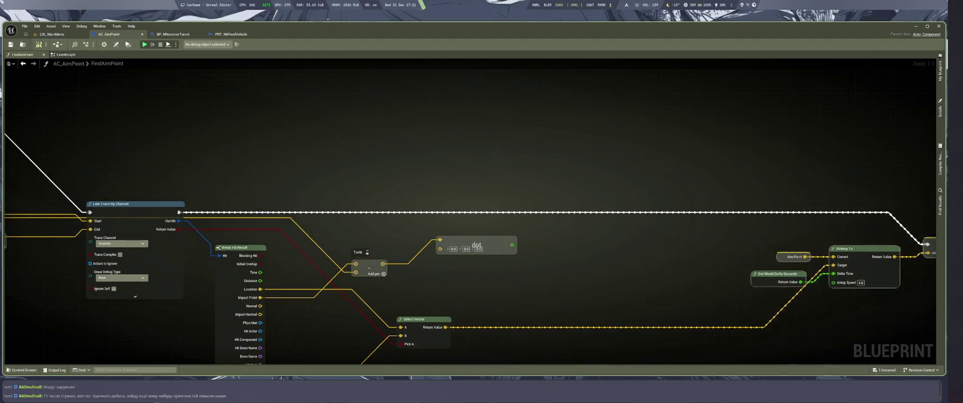
pyautogui.press('super+2')
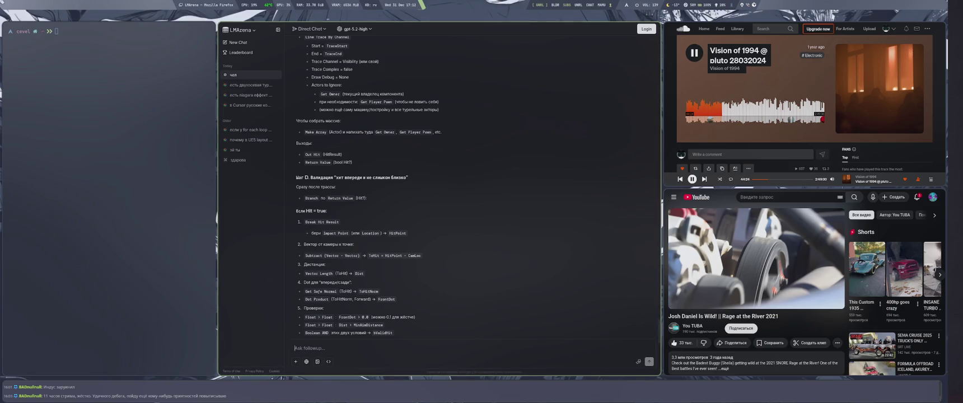
# Search all Blueprint actions for the copied 'Get Safe Normal', find nothing, and edit the chat message
pyautogui.moveTo(339, 291); pyautogui.dragTo(306, 292)
pyautogui.hotkey('ctrl', 'c')
pyautogui.press('super+4')
pyautogui.rightClick(524, 181)
pyautogui.hotkey('ctrl', 'v')
pyautogui.click(599, 183)
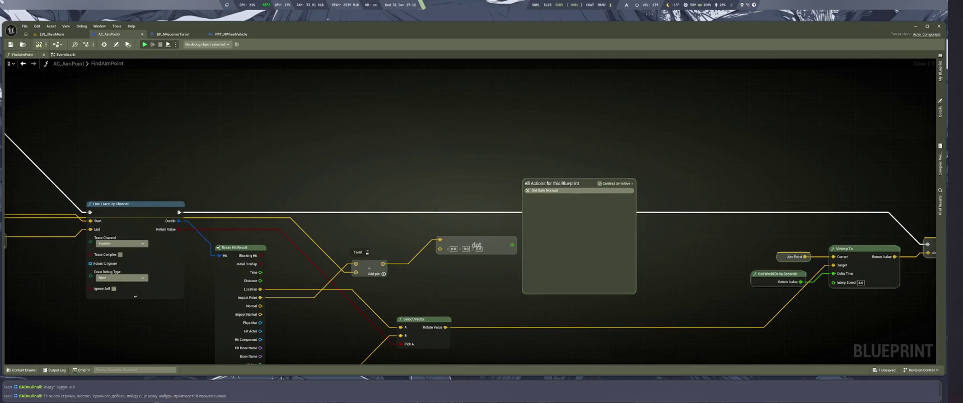
pyautogui.click(504, 184)
pyautogui.press('super+1')
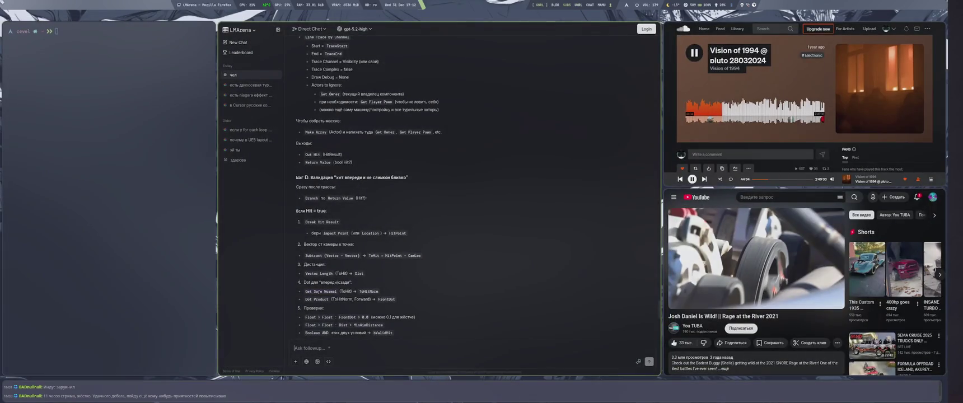
pyautogui.write('Get Safe Normal фыв')
pyautogui.press('BackSpace')
pyautogui.press('BackSpace')
pyautogui.press('BackSpace')
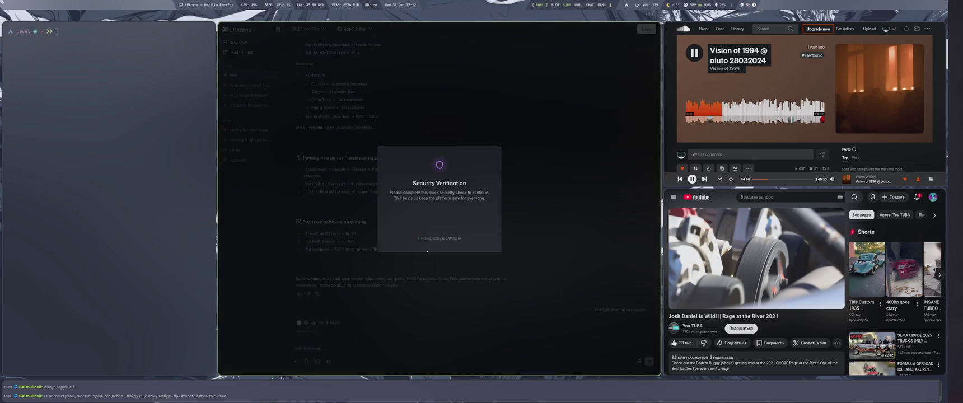
# Complete the reCAPTCHA by ticking the checkbox, selecting the six bicycle tiles and verifying
pyautogui.click(405, 219)
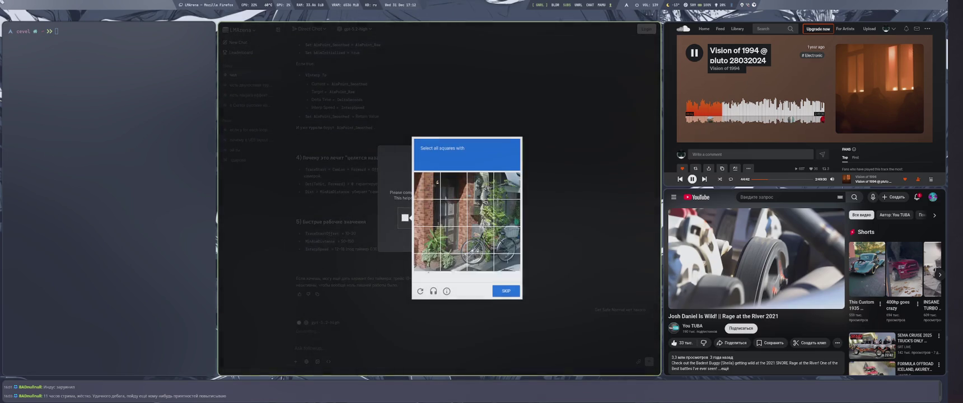
pyautogui.click(480, 240)
pyautogui.click(481, 268)
pyautogui.click(508, 240)
pyautogui.click(507, 268)
pyautogui.click(453, 267)
pyautogui.click(454, 240)
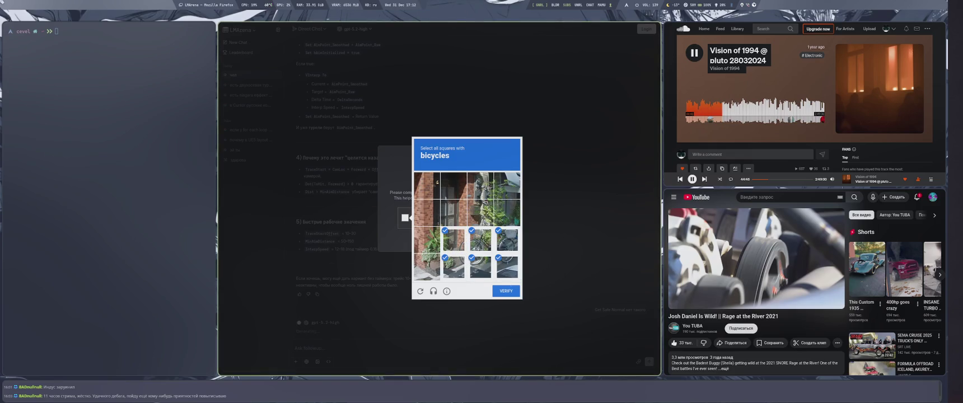
pyautogui.click(506, 291)
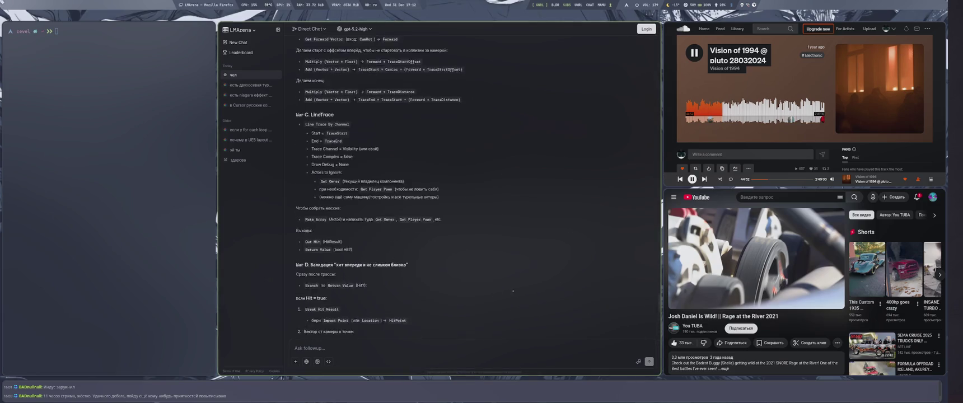
# Scroll to GPT-5.2's reply explaining GetSafeNormal is C++-only and proposing 'Вариант А'
pyautogui.scroll(8, 499, 296)
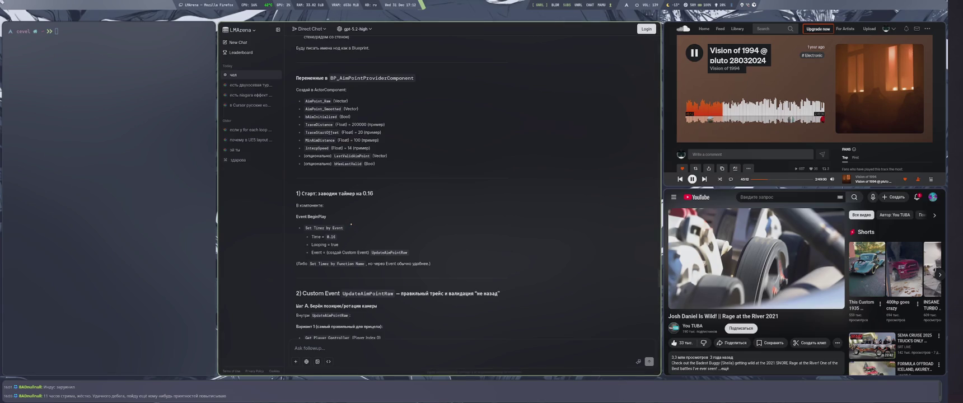
pyautogui.scroll(-15, 351, 224)
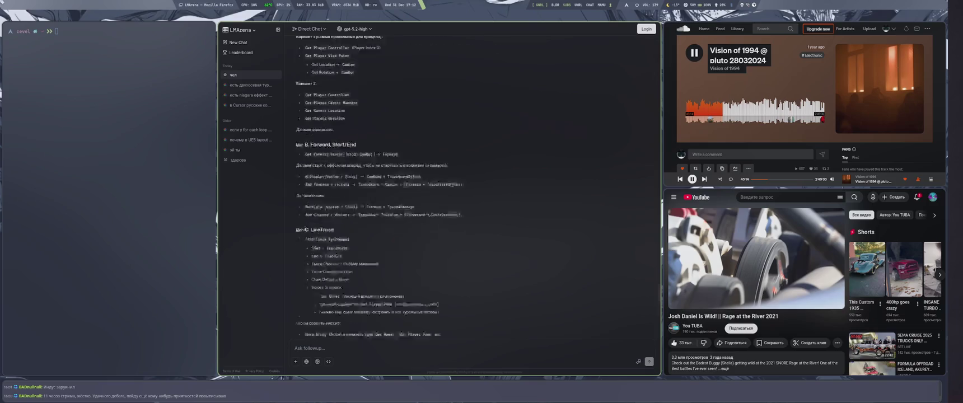
pyautogui.scroll(3, 442, 276)
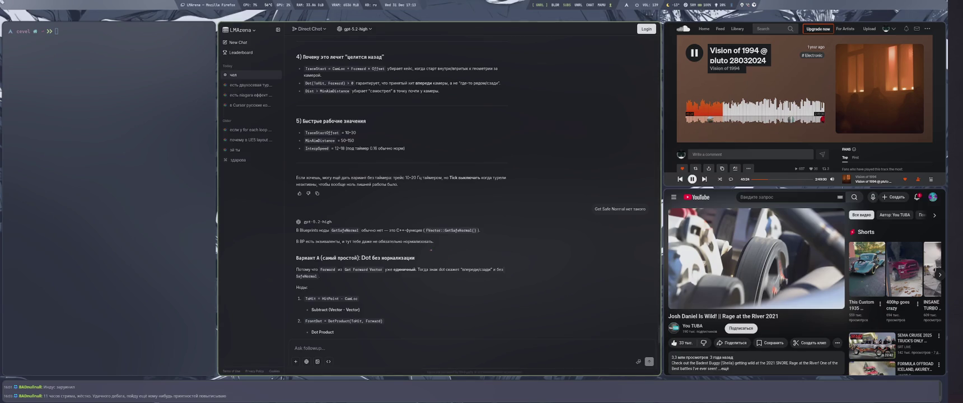
pyautogui.scroll(-2, 392, 279)
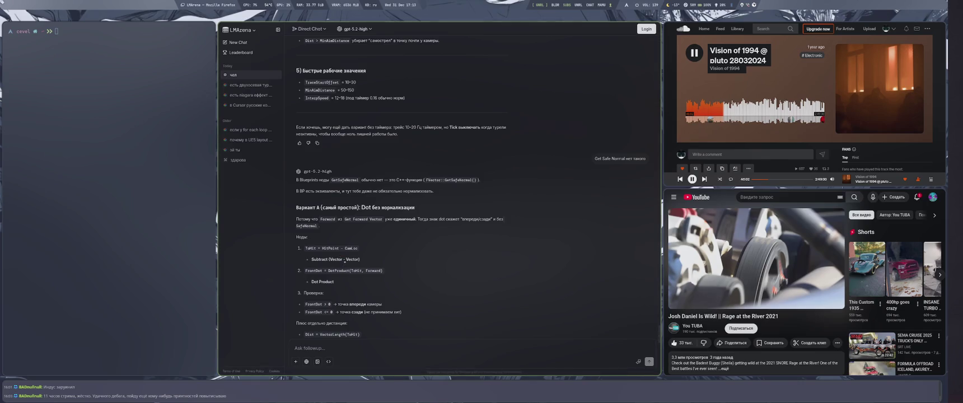
# Wire the camera's Get Forward Vector return value into the Dot Product node's B pin
pyautogui.press('super+4')
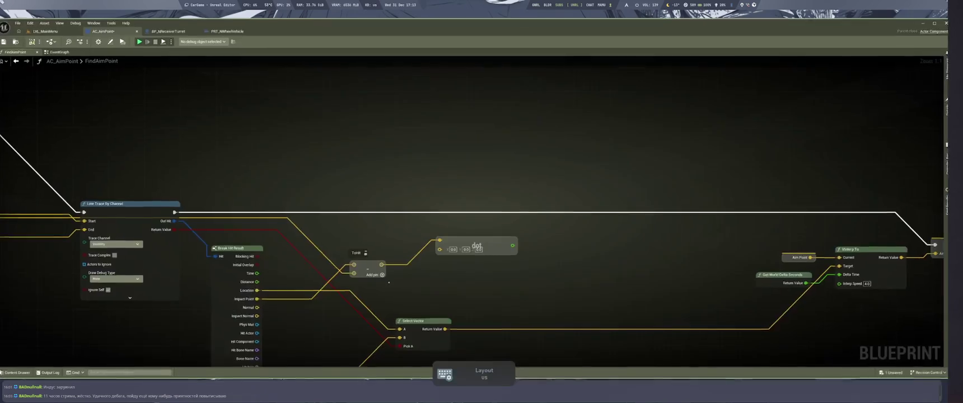
pyautogui.moveTo(424, 276)
pyautogui.mouseDown()
pyautogui.moveTo(480, 258)
pyautogui.moveTo(499, 283)
pyautogui.moveTo(279, 267)
pyautogui.mouseUp()
pyautogui.scroll(-1, 392, 274)
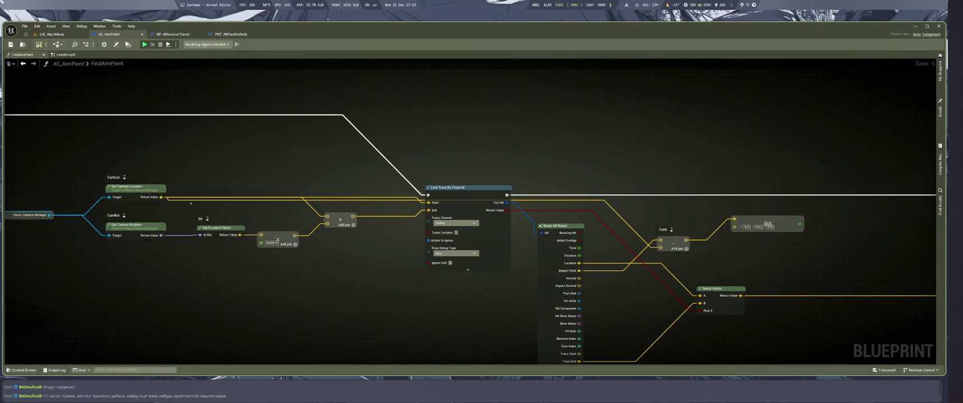
pyautogui.press('super+1')
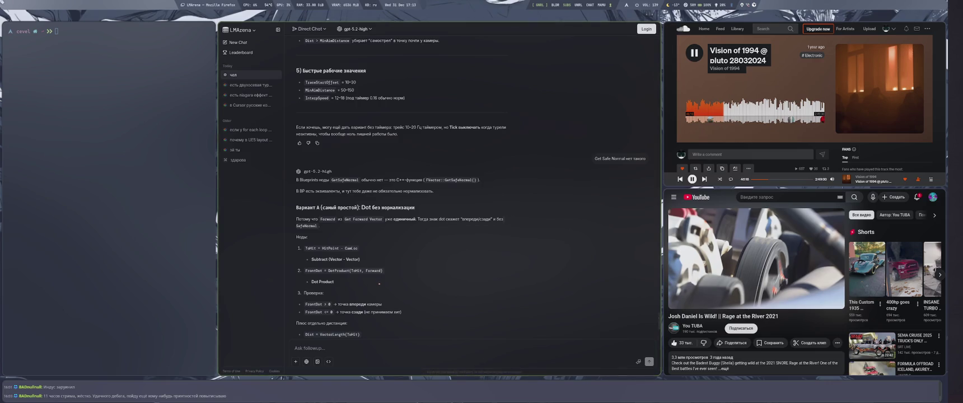
pyautogui.press('super+2')
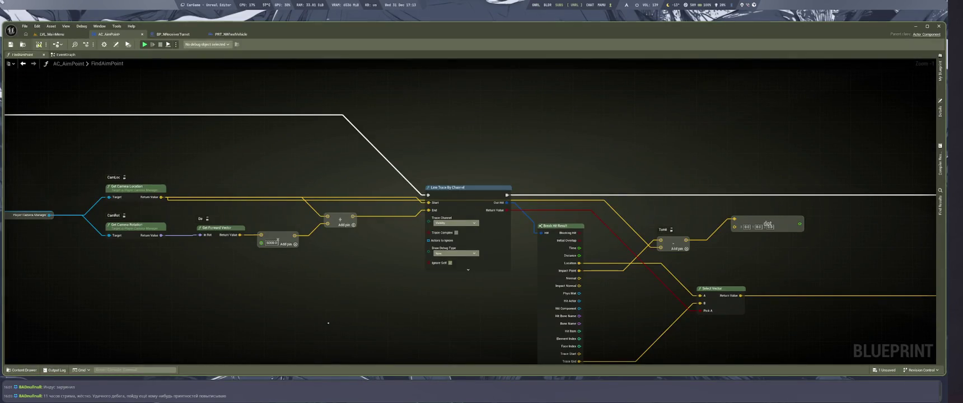
pyautogui.moveTo(243, 267); pyautogui.dragTo(169, 273)
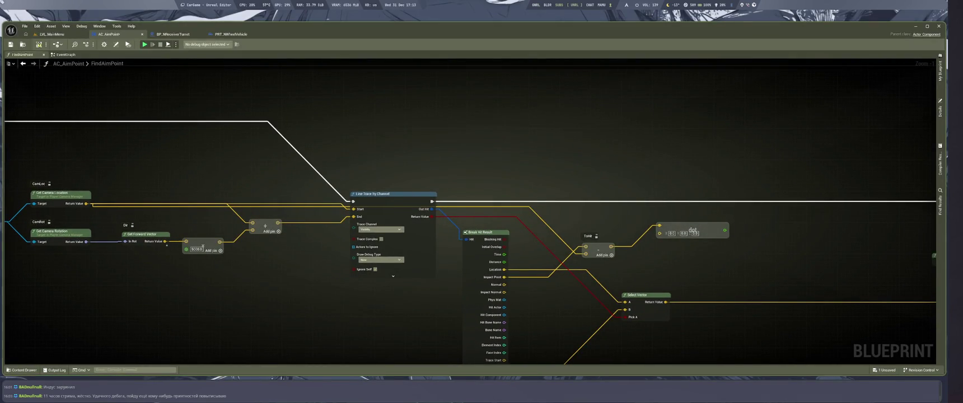
pyautogui.moveTo(165, 242); pyautogui.dragTo(664, 234)
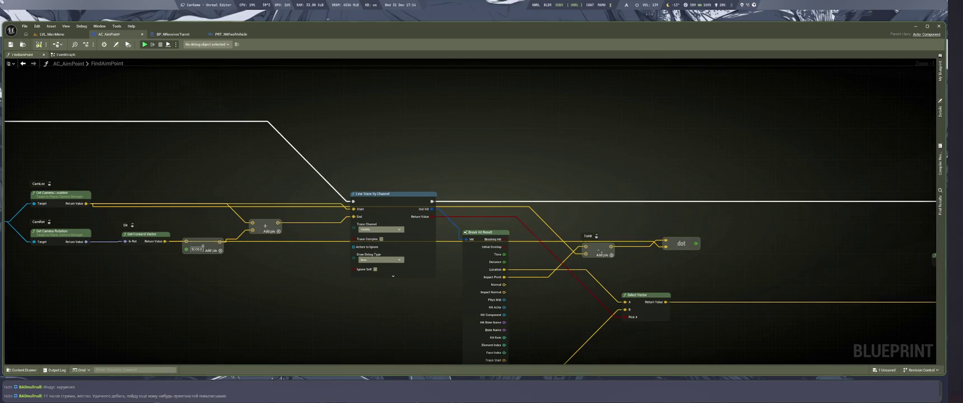
pyautogui.press('super+1')
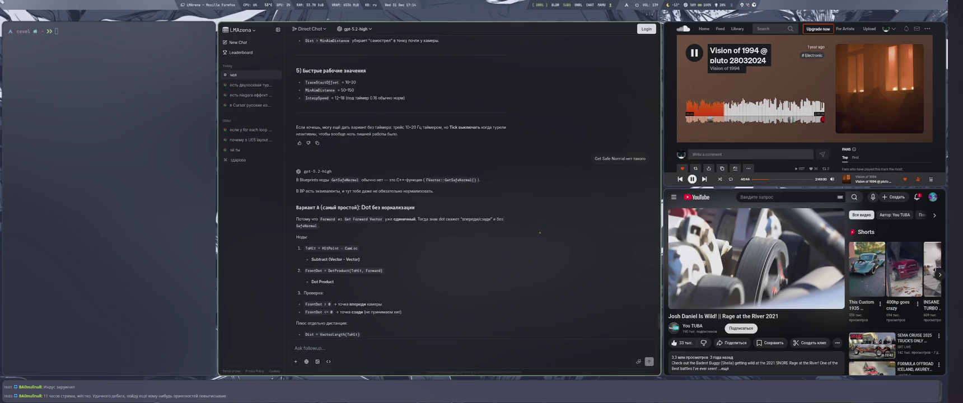
# Label the dot product node with the comment 'FrontDot'
pyautogui.press('super+4')
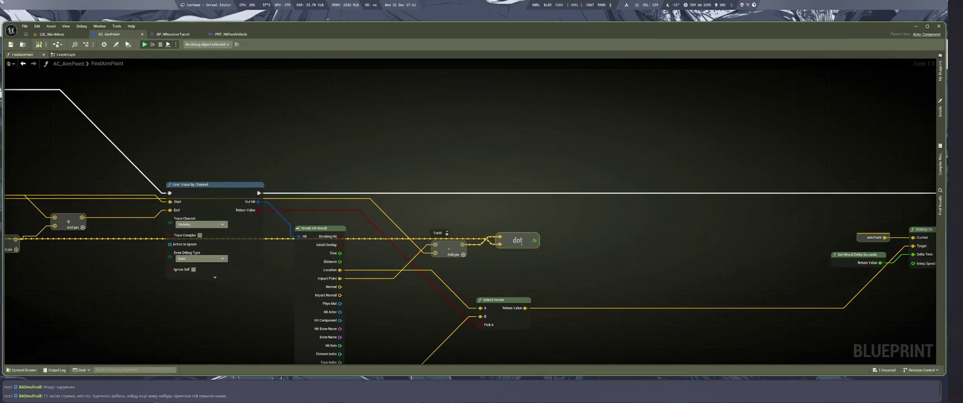
pyautogui.press('super+1')
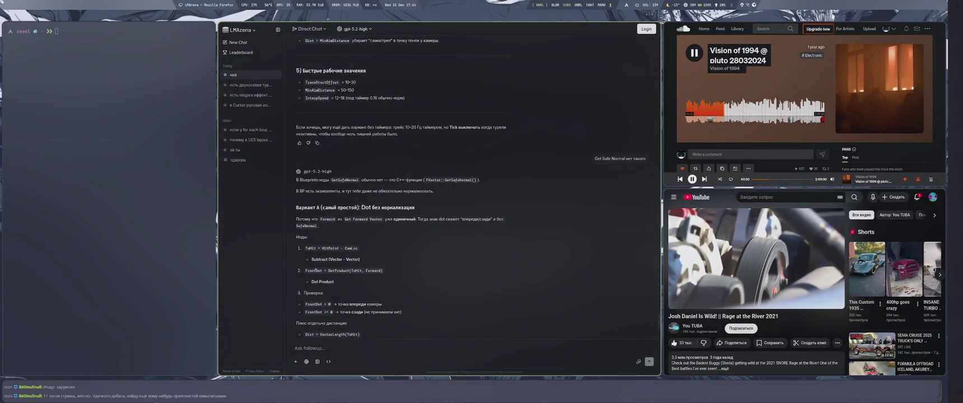
pyautogui.press('super+4')
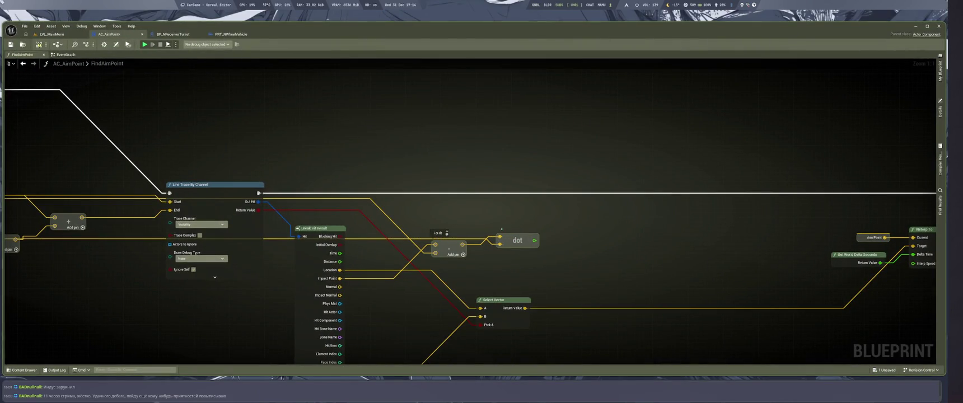
pyautogui.click(500, 230)
pyautogui.write('FrontDot')
pyautogui.click(563, 232)
# Add a Branch and feed it the dot result through a greater-than-0.0 node
pyautogui.moveTo(587, 230)
pyautogui.mouseDown()
pyautogui.moveTo(465, 219)
pyautogui.moveTo(481, 211)
pyautogui.mouseUp()
pyautogui.click(442, 220)
pyautogui.moveTo(403, 227); pyautogui.dragTo(438, 258)
pyautogui.write('>')
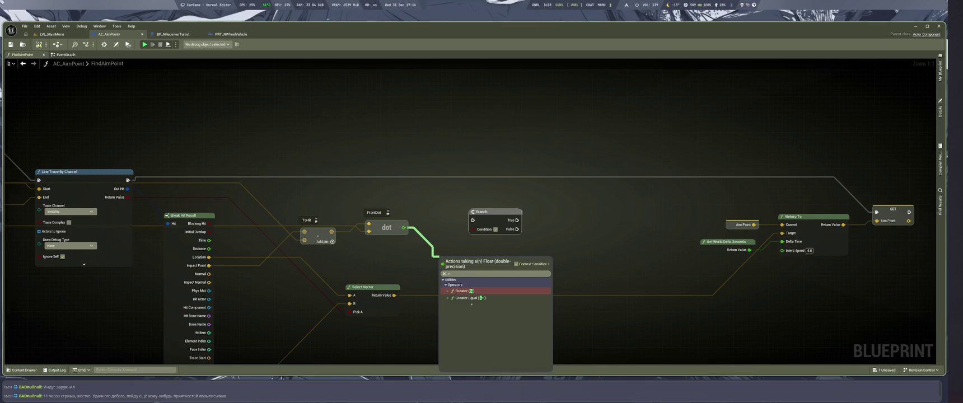
pyautogui.click(471, 291)
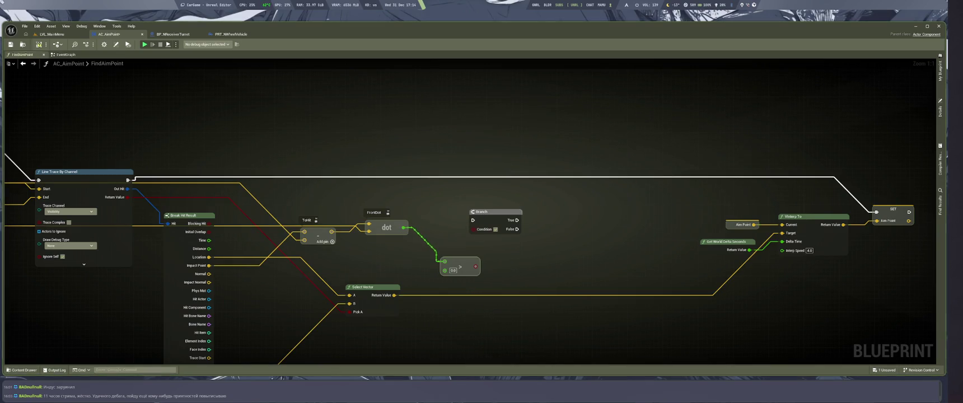
pyautogui.moveTo(483, 213); pyautogui.dragTo(521, 218)
pyautogui.moveTo(473, 266); pyautogui.dragTo(510, 234)
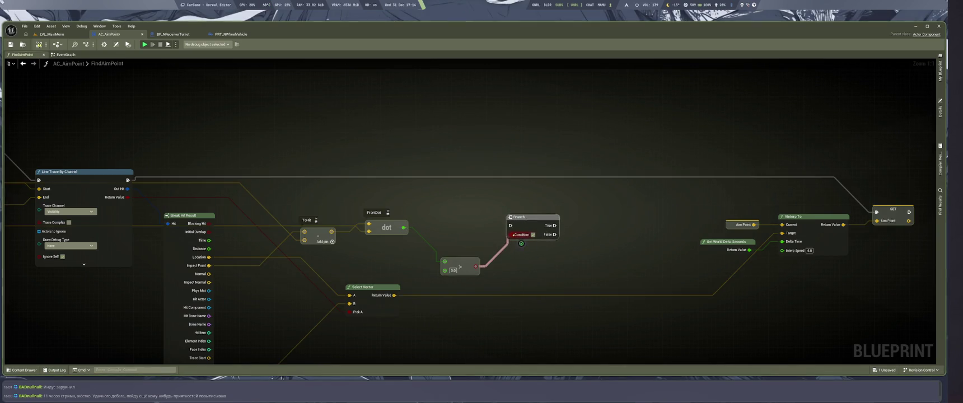
pyautogui.moveTo(460, 267)
pyautogui.mouseDown()
pyautogui.moveTo(460, 239)
pyautogui.moveTo(622, 273)
pyautogui.mouseUp()
pyautogui.press('super+2')
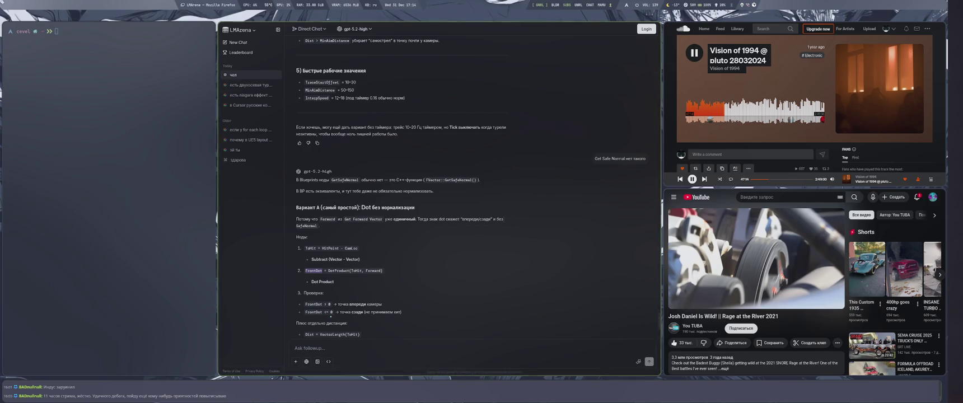
# Paste the chat's FrontDot > 0 / <= 0 explanation as the Branch node's comment
pyautogui.press('super+1')
pyautogui.press('super+2')
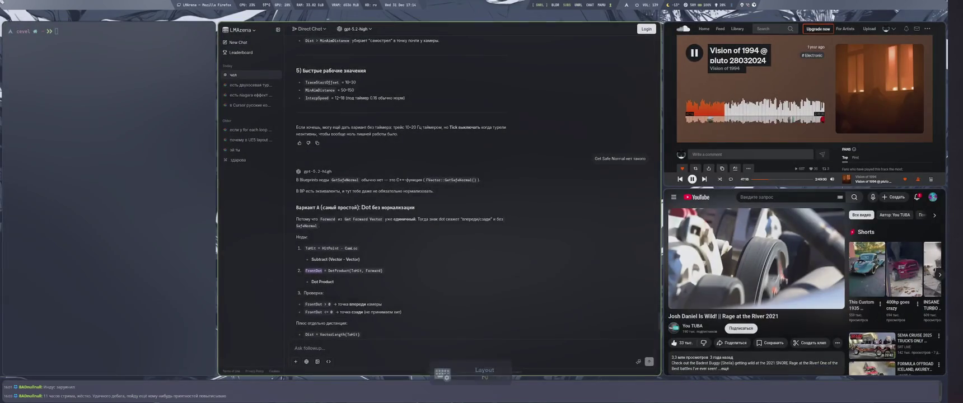
pyautogui.moveTo(303, 304); pyautogui.dragTo(402, 312)
pyautogui.hotkey('ctrl', 'c')
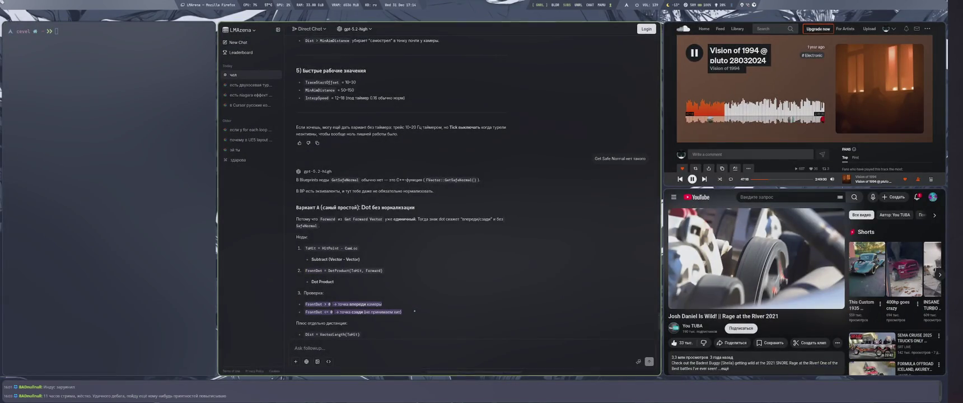
pyautogui.press('super+1')
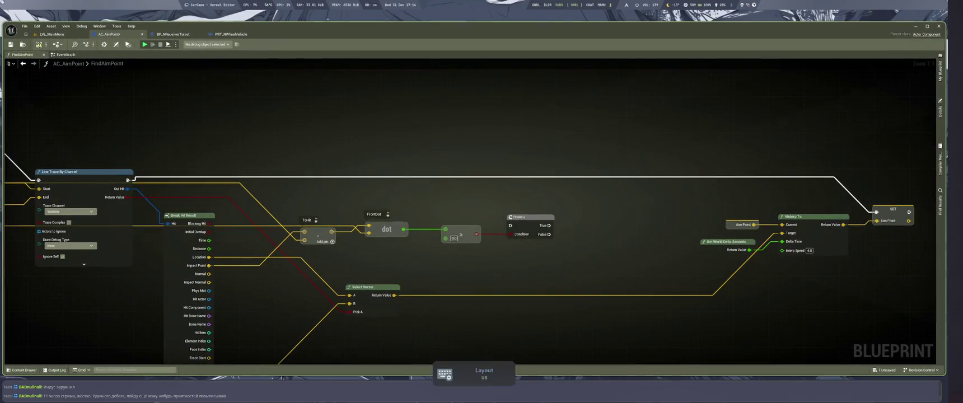
pyautogui.click(510, 210)
pyautogui.hotkey('ctrl', 'v')
pyautogui.click(522, 261)
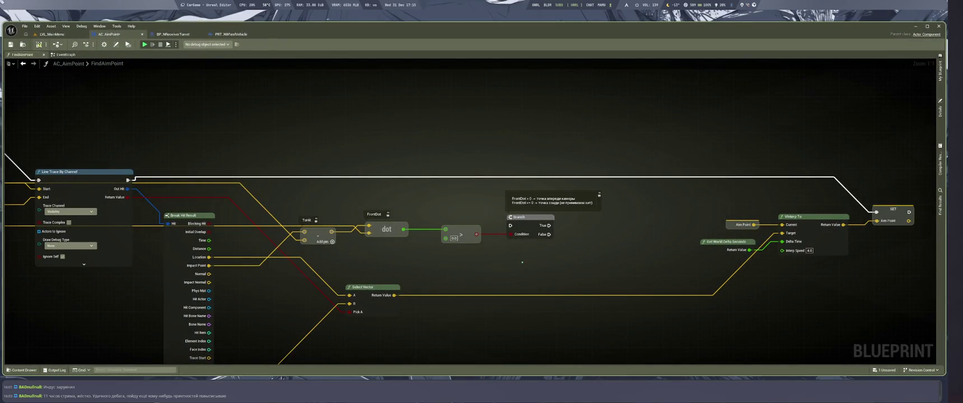
# Promote the greater-than result to a new Boolean variable with a SET node
pyautogui.moveTo(585, 262); pyautogui.dragTo(557, 282)
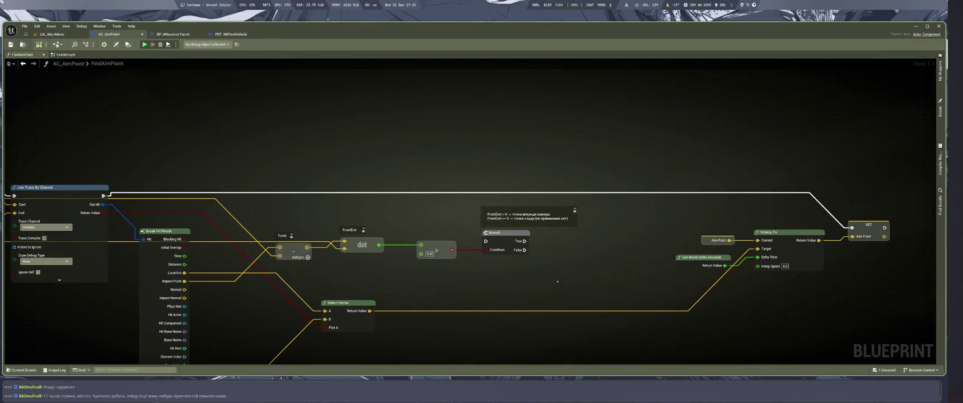
pyautogui.scroll(-2, 559, 277)
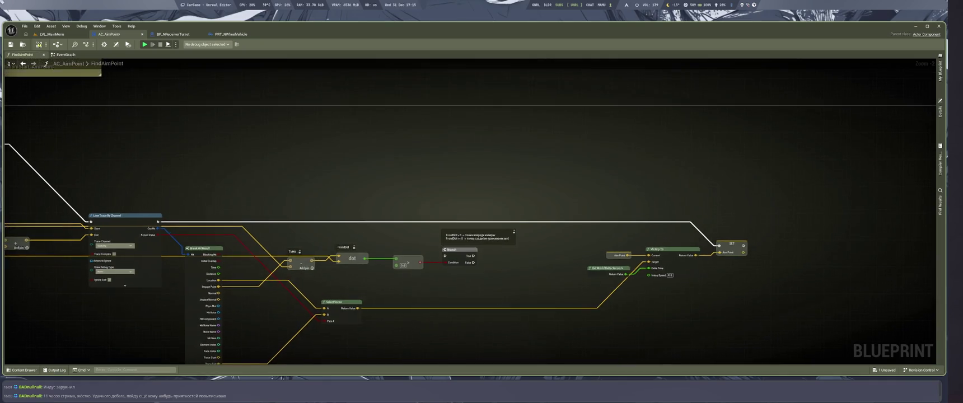
pyautogui.scroll(2, 560, 258)
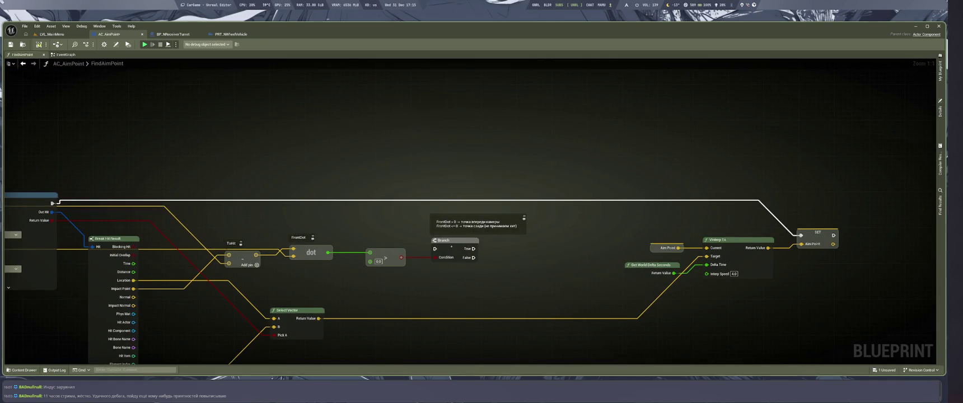
pyautogui.moveTo(450, 247)
pyautogui.mouseDown()
pyautogui.moveTo(532, 269)
pyautogui.moveTo(547, 283)
pyautogui.mouseUp()
pyautogui.moveTo(401, 258); pyautogui.dragTo(432, 227)
pyautogui.click(453, 252)
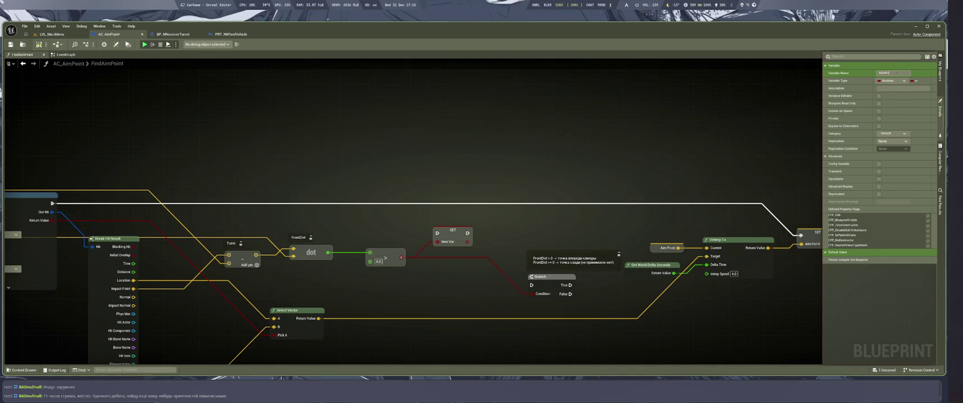
# Name the new variable IsDotPointFront and route the execution flow through its SET node
pyautogui.click(897, 72)
pyautogui.click(457, 230)
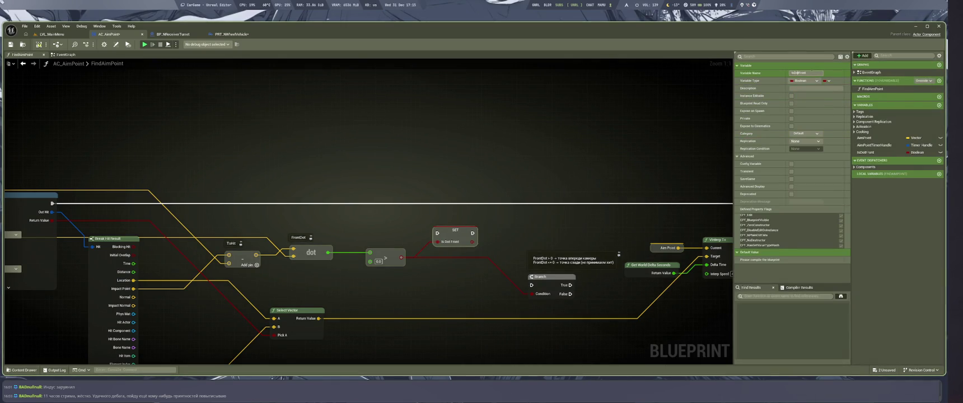
pyautogui.press('Return')
pyautogui.click(651, 108)
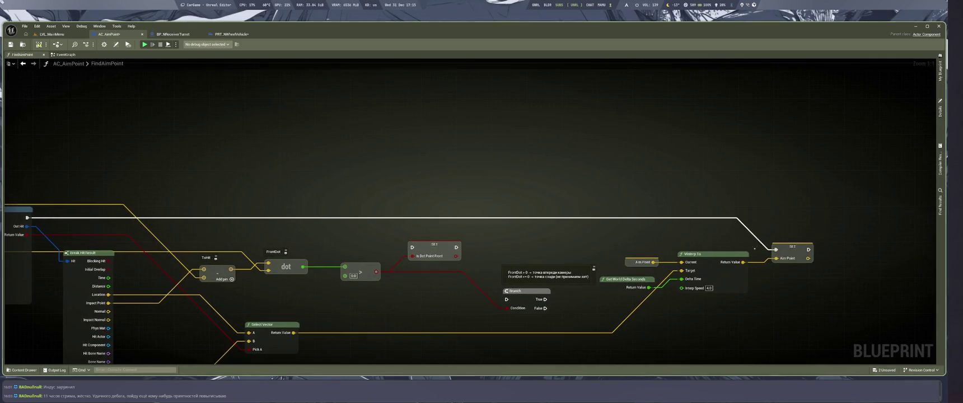
pyautogui.moveTo(776, 249)
pyautogui.mouseDown()
pyautogui.moveTo(413, 247)
pyautogui.moveTo(425, 232)
pyautogui.moveTo(779, 245)
pyautogui.mouseUp()
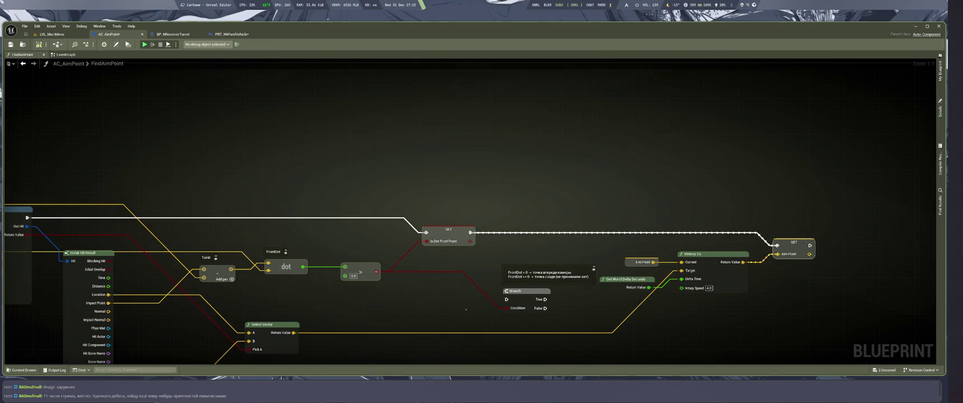
# Paste the FrontDot explanation as the IsDotPointFront SET node's comment
pyautogui.moveTo(526, 291); pyautogui.dragTo(510, 291)
pyautogui.click(465, 193)
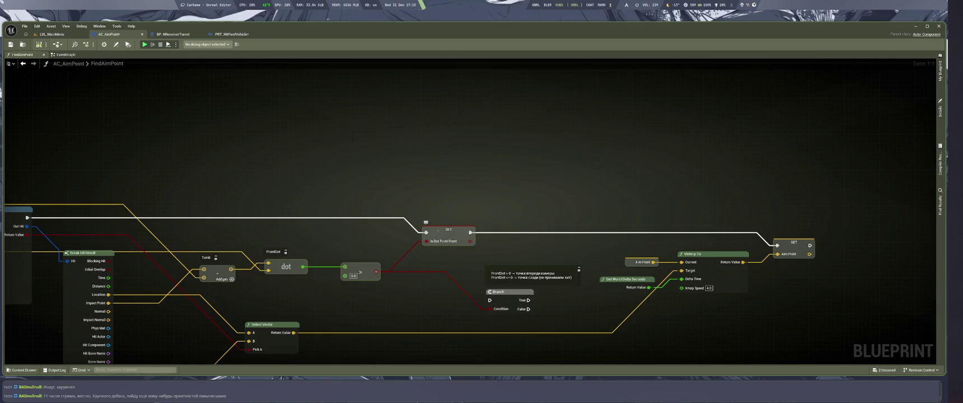
pyautogui.click(434, 218)
pyautogui.hotkey('ctrl', 'v')
pyautogui.click(505, 173)
# Delete the Branch node along with its comment
pyautogui.click(504, 304)
pyautogui.press('Delete')
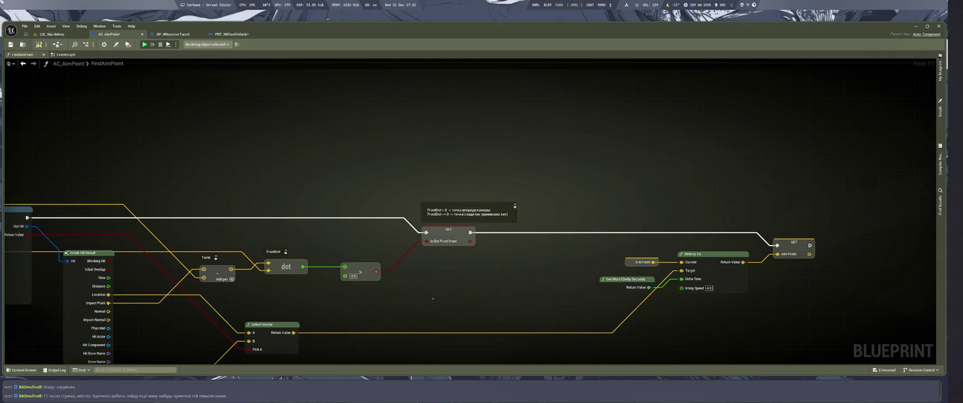
pyautogui.scroll(-3, 433, 299)
pyautogui.scroll(3, 553, 280)
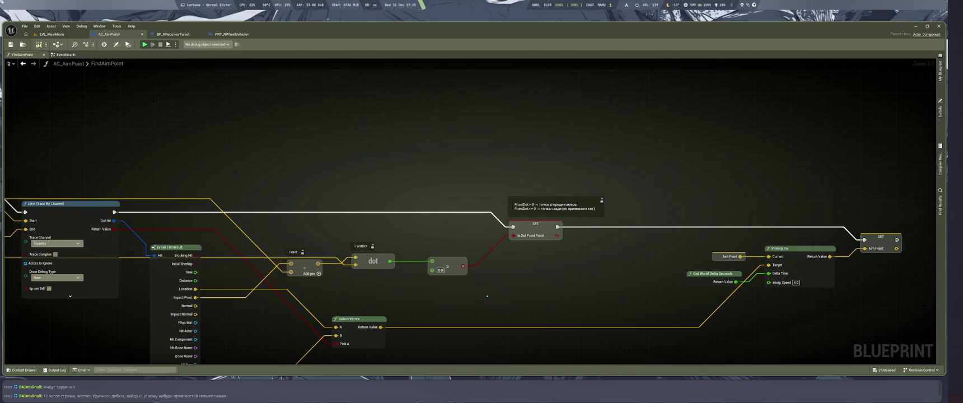
pyautogui.press('super+1')
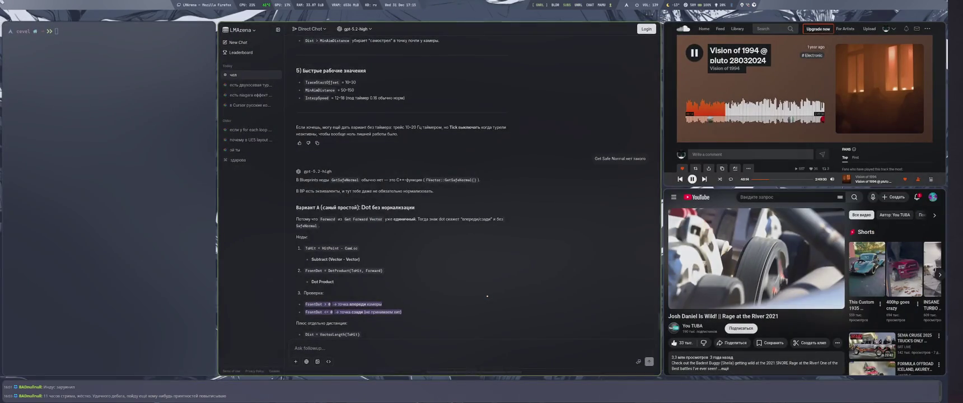
pyautogui.scroll(-2, 487, 296)
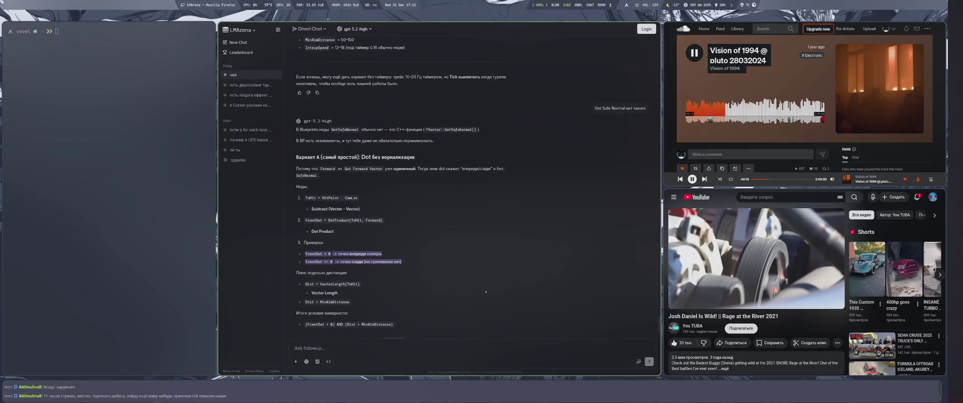
pyautogui.hotkey('alt', 'shift')
pyautogui.press('super+4')
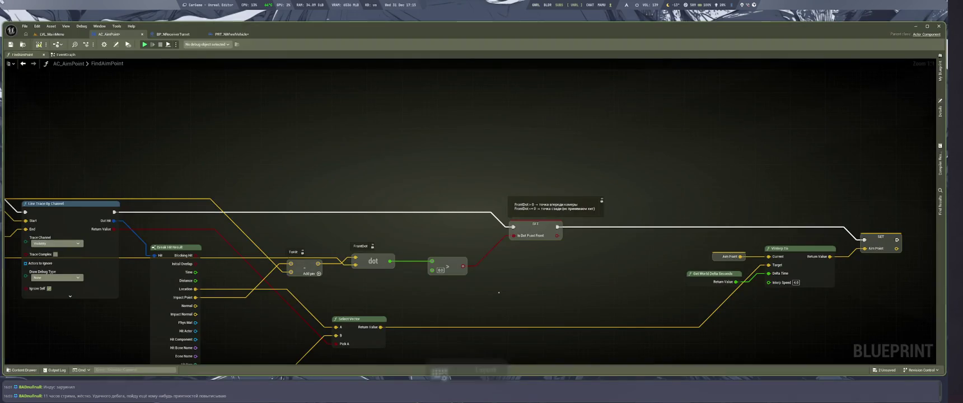
pyautogui.hotkey('ctrl', 'shift', 's')
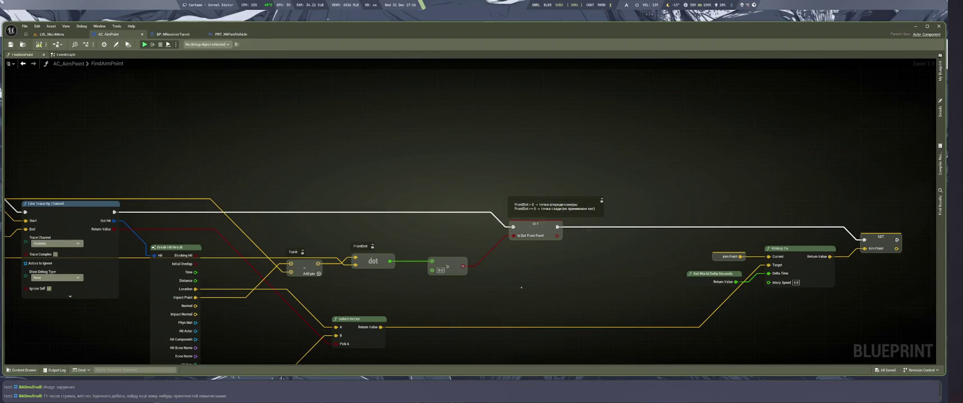
pyautogui.scroll(-2, 521, 287)
pyautogui.scroll(-2, 530, 287)
pyautogui.moveTo(419, 212); pyautogui.dragTo(422, 190)
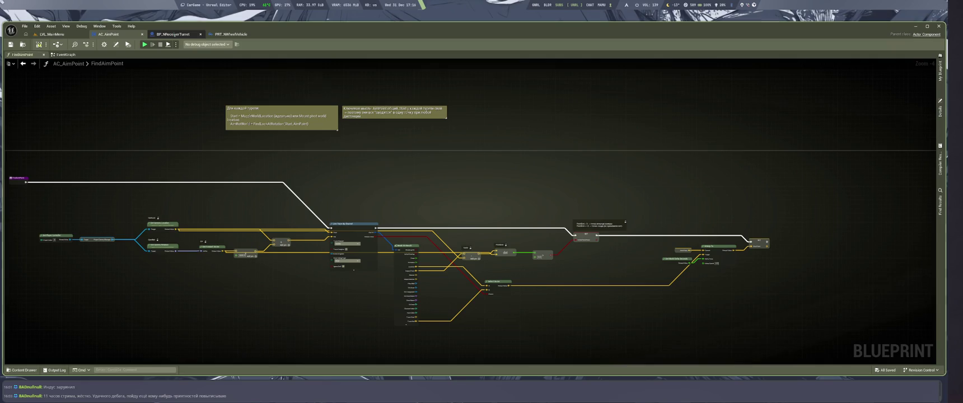
pyautogui.scroll(4, 569, 264)
pyautogui.moveTo(561, 342); pyautogui.dragTo(572, 266)
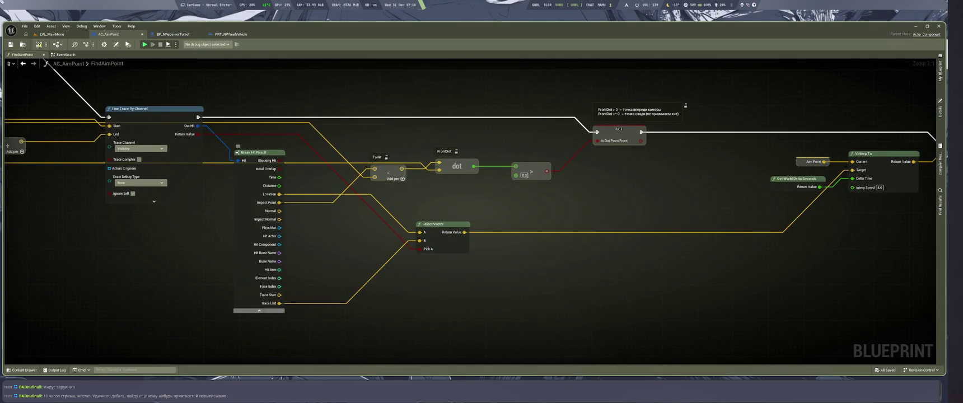
pyautogui.moveTo(486, 295); pyautogui.dragTo(477, 322)
pyautogui.moveTo(337, 303)
pyautogui.mouseDown()
pyautogui.moveTo(375, 332)
pyautogui.moveTo(314, 337)
pyautogui.moveTo(312, 318)
pyautogui.mouseUp()
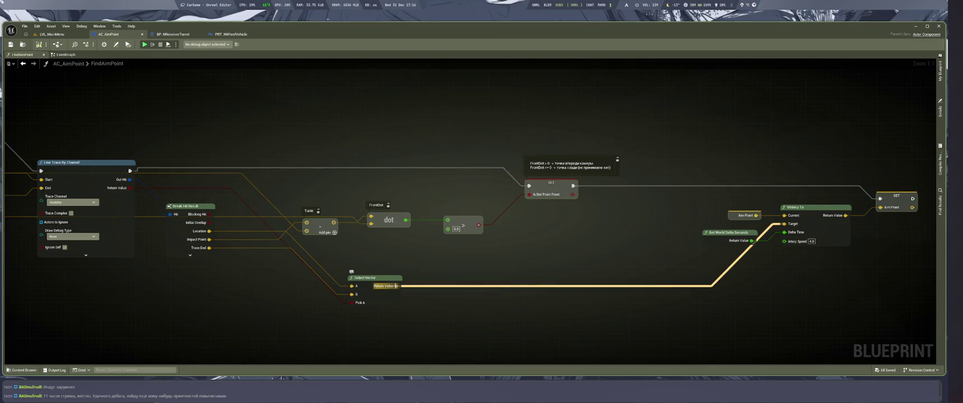
# Rearrange the Select Vector node and the Is Dot Point Front SET node
pyautogui.moveTo(507, 255); pyautogui.dragTo(446, 245)
pyautogui.moveTo(311, 268); pyautogui.dragTo(532, 243)
pyautogui.moveTo(489, 173); pyautogui.dragTo(477, 177)
pyautogui.moveTo(762, 224)
pyautogui.mouseDown()
pyautogui.moveTo(652, 227)
pyautogui.moveTo(897, 223)
pyautogui.mouseUp()
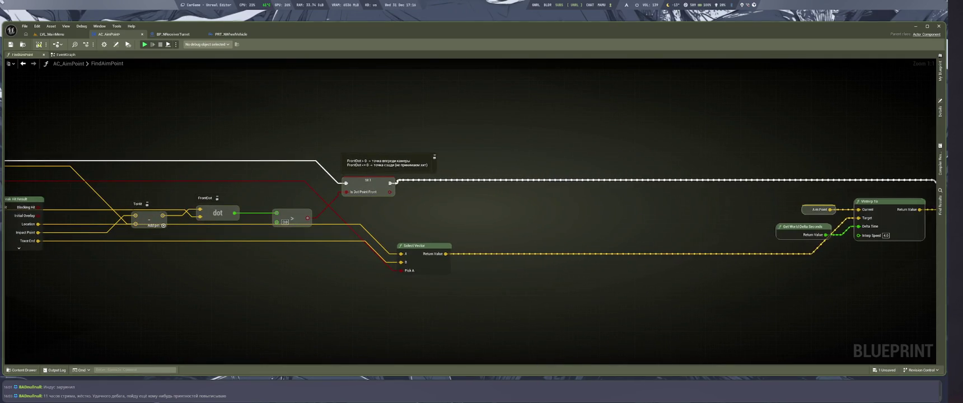
pyautogui.moveTo(368, 181); pyautogui.dragTo(403, 182)
pyautogui.moveTo(424, 266); pyautogui.dragTo(530, 267)
pyautogui.moveTo(428, 301); pyautogui.dragTo(535, 307)
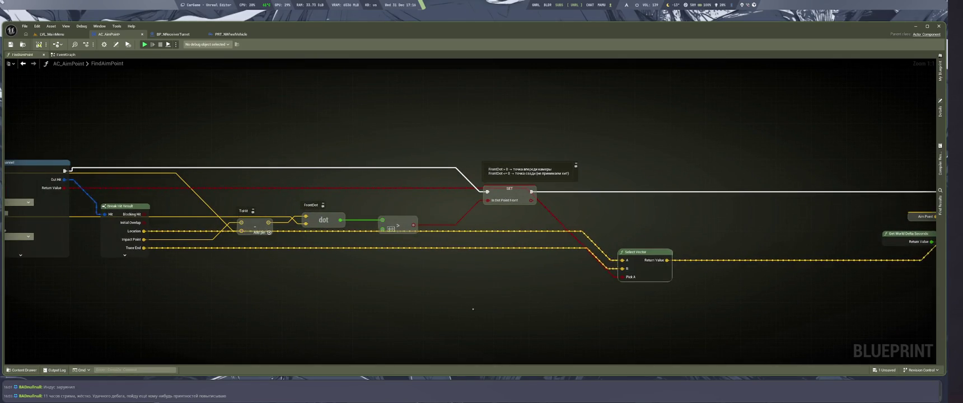
pyautogui.moveTo(510, 189); pyautogui.dragTo(516, 166)
# Drive Pick A with an AND of Is Dot Point Front and the compare result, then save
pyautogui.moveTo(622, 276)
pyautogui.mouseDown()
pyautogui.moveTo(527, 300)
pyautogui.moveTo(518, 290)
pyautogui.moveTo(621, 277)
pyautogui.mouseUp()
pyautogui.write('and')
pyautogui.press('Return')
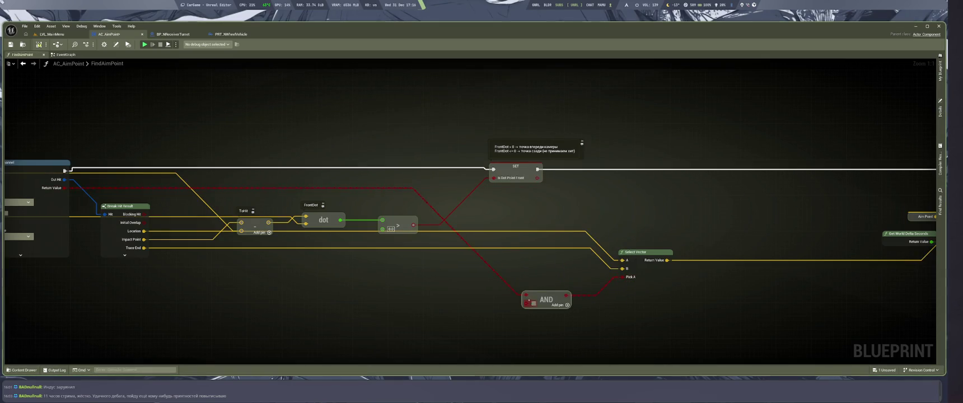
pyautogui.moveTo(527, 295); pyautogui.dragTo(527, 305)
pyautogui.moveTo(538, 254); pyautogui.dragTo(389, 320)
pyautogui.moveTo(520, 278)
pyautogui.mouseDown()
pyautogui.moveTo(603, 259)
pyautogui.moveTo(622, 239)
pyautogui.moveTo(637, 252)
pyautogui.mouseUp()
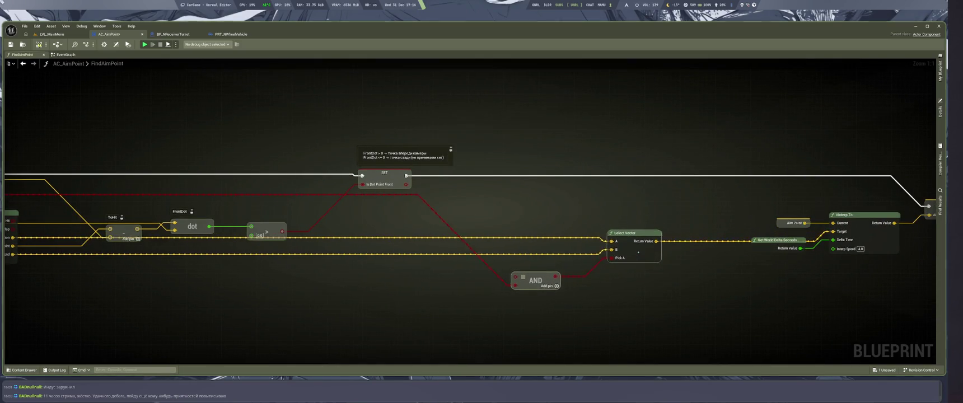
pyautogui.click(460, 191)
pyautogui.moveTo(405, 183); pyautogui.dragTo(517, 270)
pyautogui.hotkey('ctrl', 's')
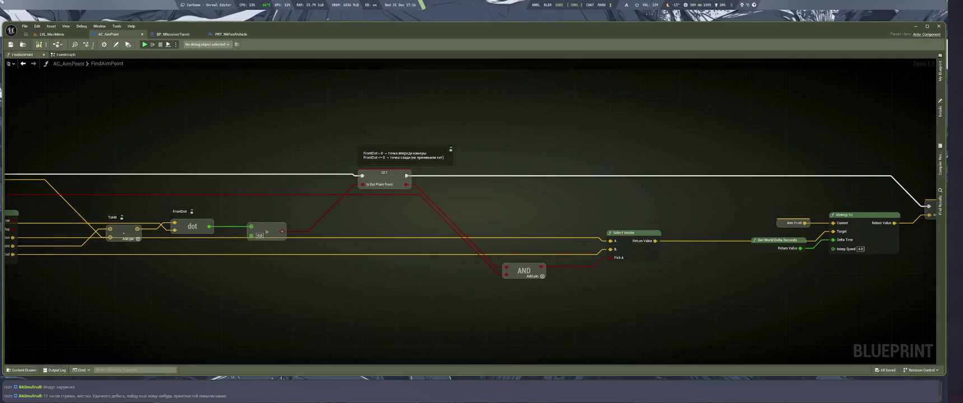
pyautogui.hotkey('ctrl', 'Tab')
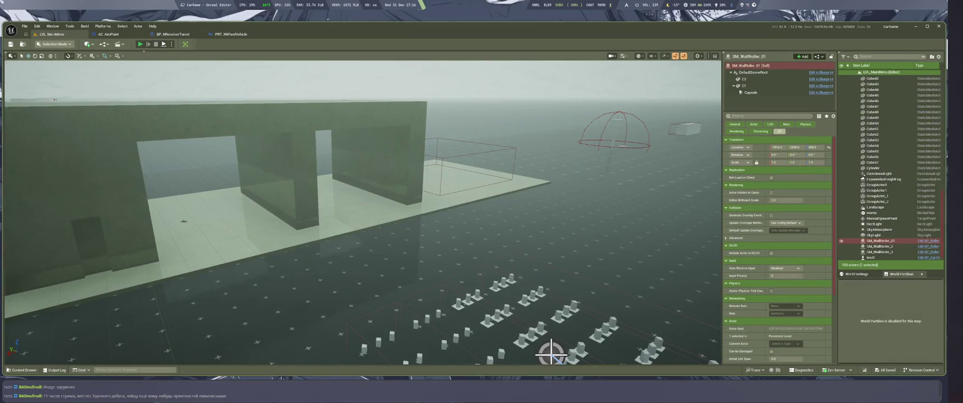
# Run a Play-in-Editor session to watch the aim point, then stop it with Esc
pyautogui.hotkey('alt', 'p')
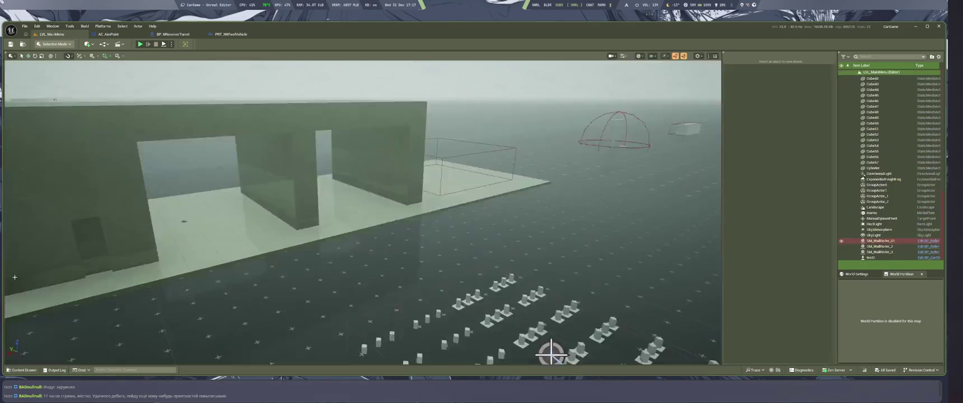
pyautogui.press('Escape')
pyautogui.moveTo(492, 308); pyautogui.dragTo(460, 291)
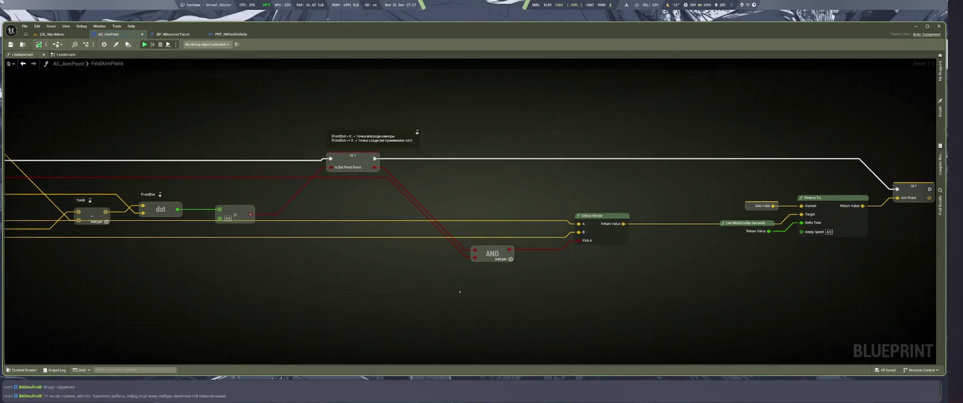
pyautogui.moveTo(352, 157); pyautogui.dragTo(350, 158)
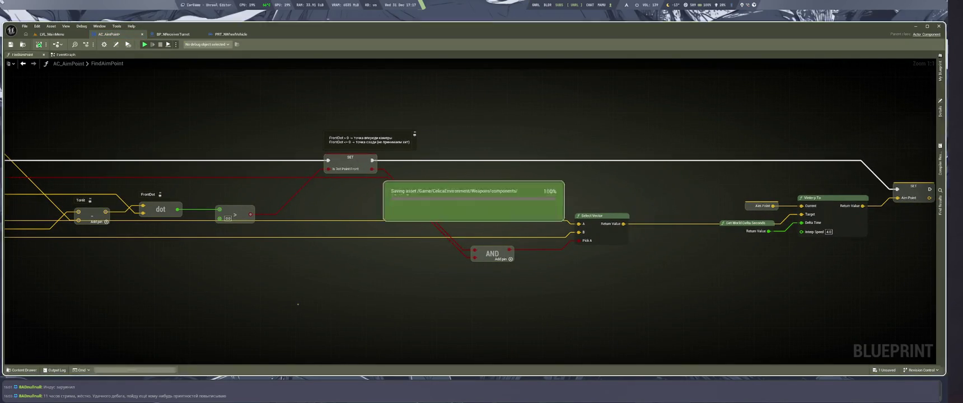
pyautogui.press('super+2')
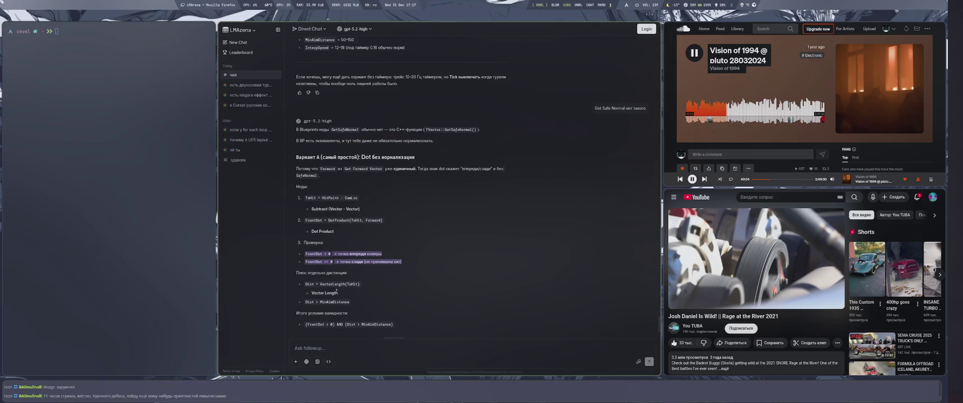
pyautogui.press('super+2')
pyautogui.moveTo(305, 288)
pyautogui.mouseDown()
pyautogui.moveTo(536, 305)
pyautogui.moveTo(468, 274)
pyautogui.mouseUp()
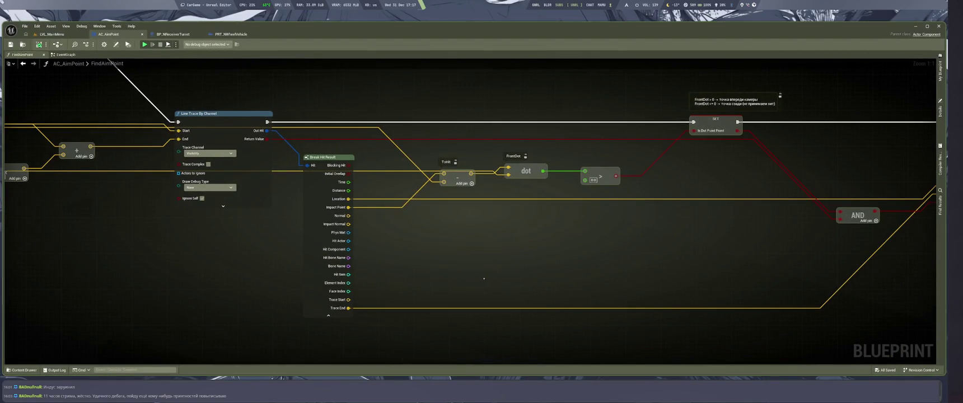
pyautogui.press('super+1')
pyautogui.click(339, 290)
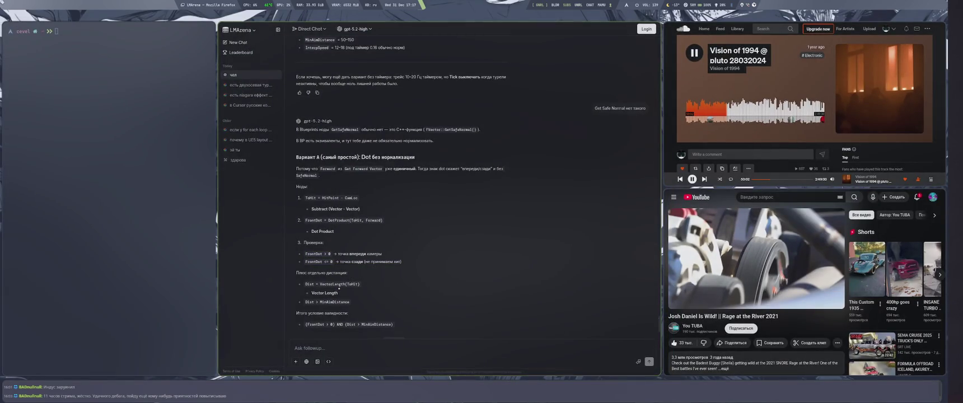
pyautogui.press('super+2')
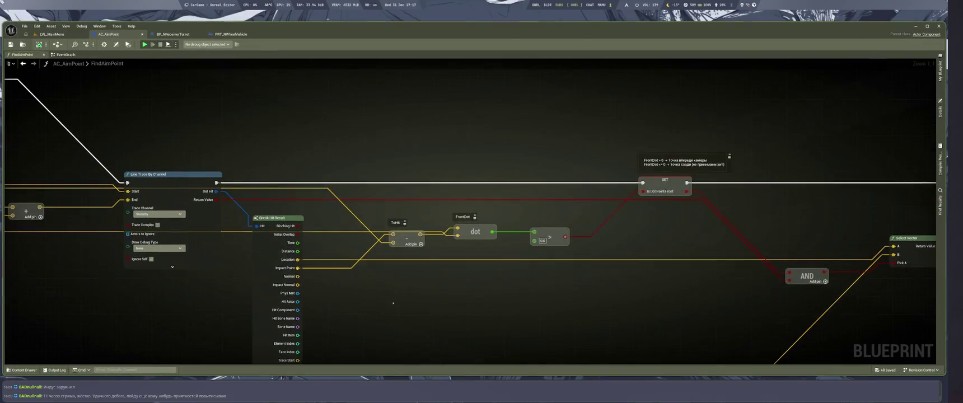
# Add a Vector Length node on the ToHit subtract output and begin its comment
pyautogui.click(274, 324)
pyautogui.moveTo(403, 184)
pyautogui.mouseDown()
pyautogui.moveTo(463, 256)
pyautogui.moveTo(497, 274)
pyautogui.mouseUp()
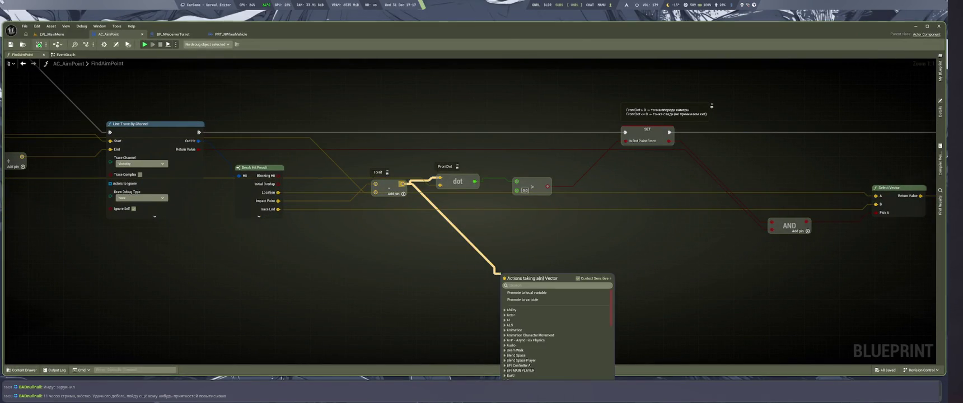
pyautogui.write('leng')
pyautogui.write(' bv')
pyautogui.press('BackSpace')
pyautogui.press('BackSpace')
pyautogui.press('BackSpace')
pyautogui.write('th')
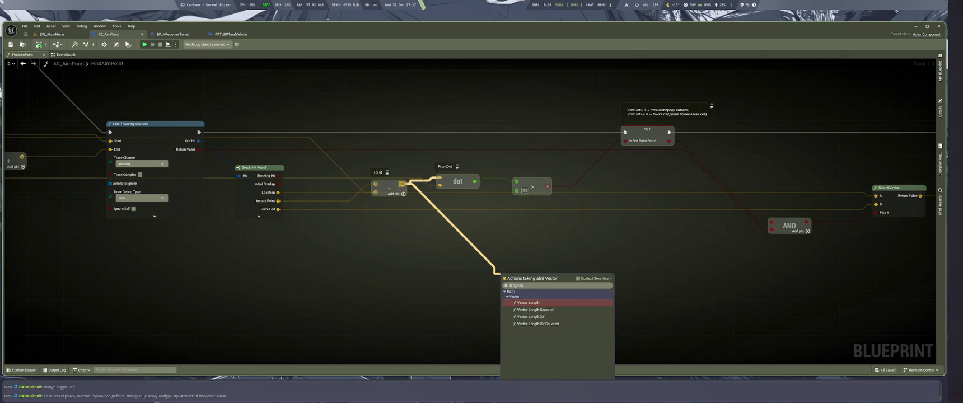
pyautogui.press('Return')
pyautogui.moveTo(525, 277); pyautogui.dragTo(521, 259)
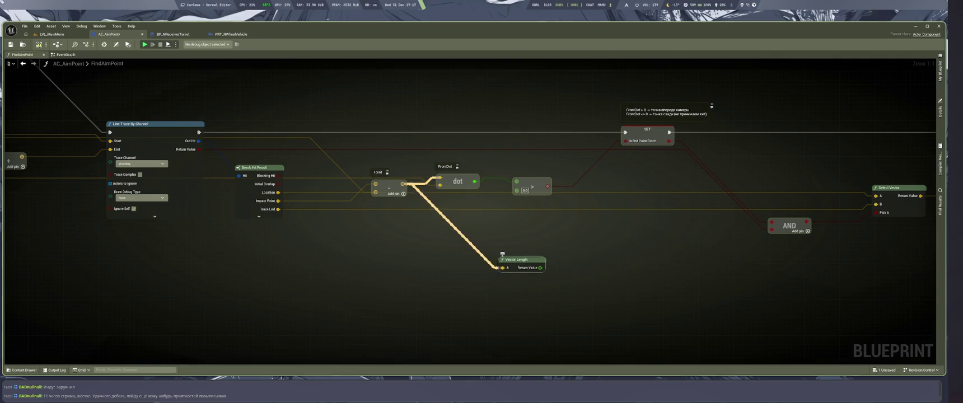
pyautogui.click(508, 250)
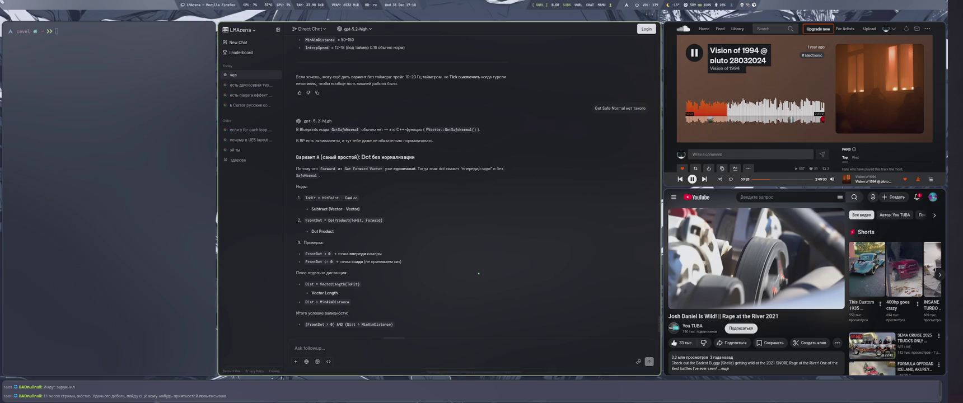
# Scroll the chat to the Вариант Б normalization section, then return to Unreal Editor
pyautogui.scroll(-2, 472, 255)
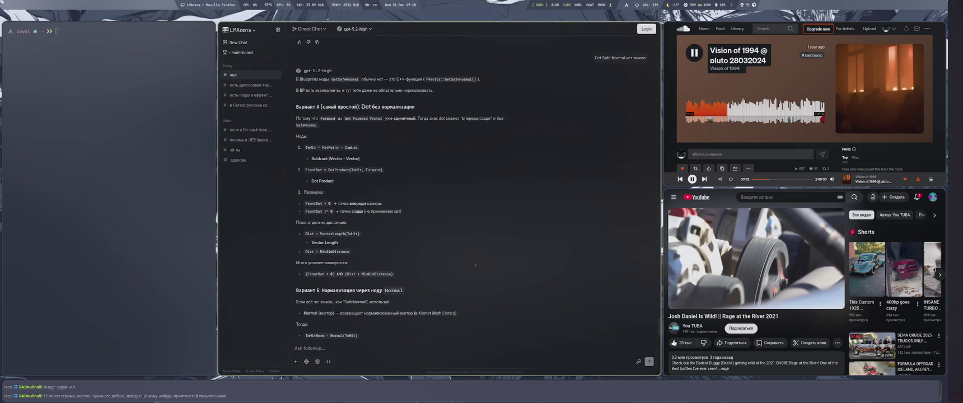
pyautogui.press('super+4')
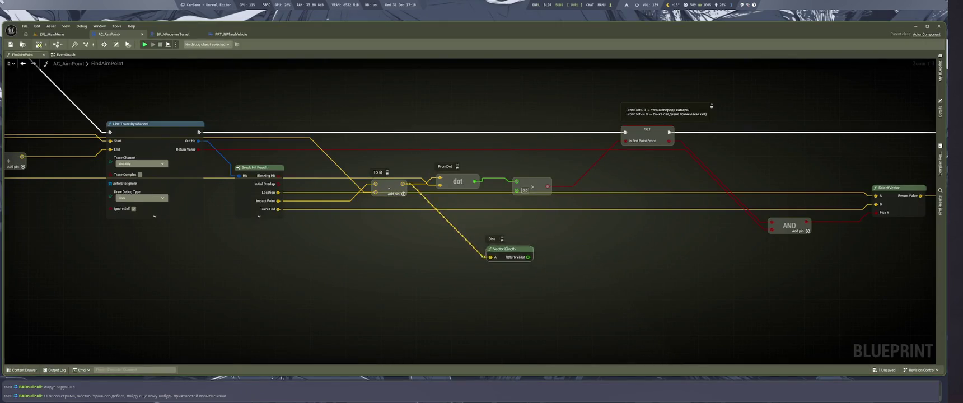
# Save the blueprint and reposition the Vector Length node
pyautogui.moveTo(588, 284); pyautogui.dragTo(480, 311)
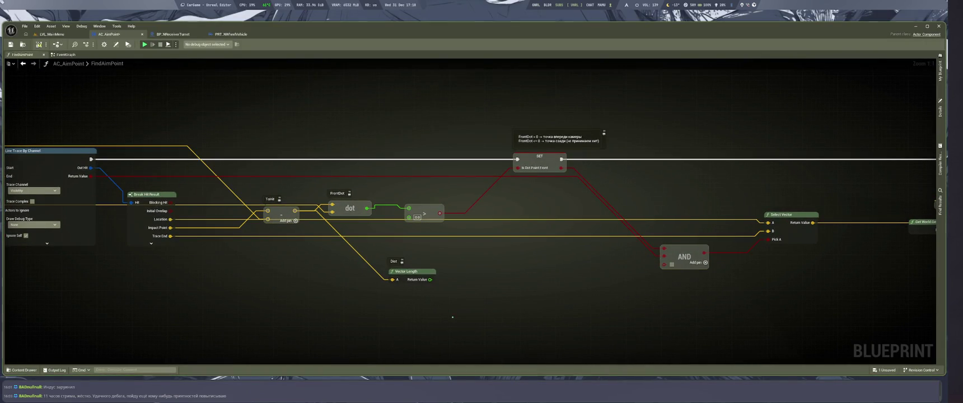
pyautogui.hotkey('ctrl', 's')
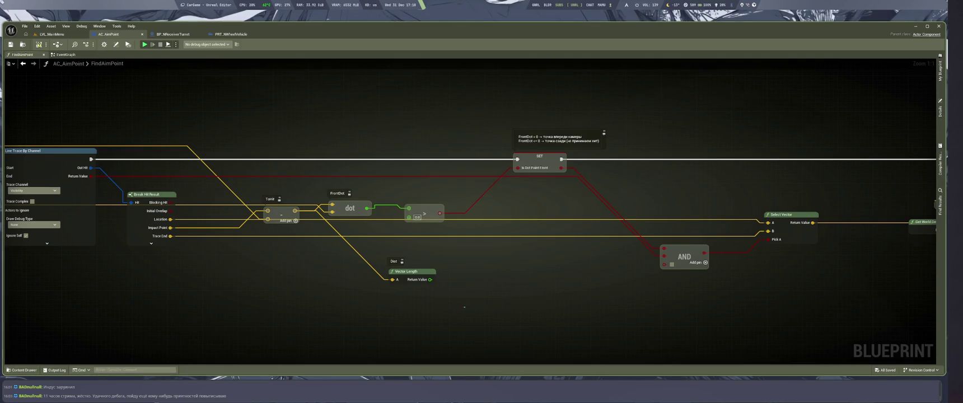
pyautogui.moveTo(412, 272); pyautogui.dragTo(554, 276)
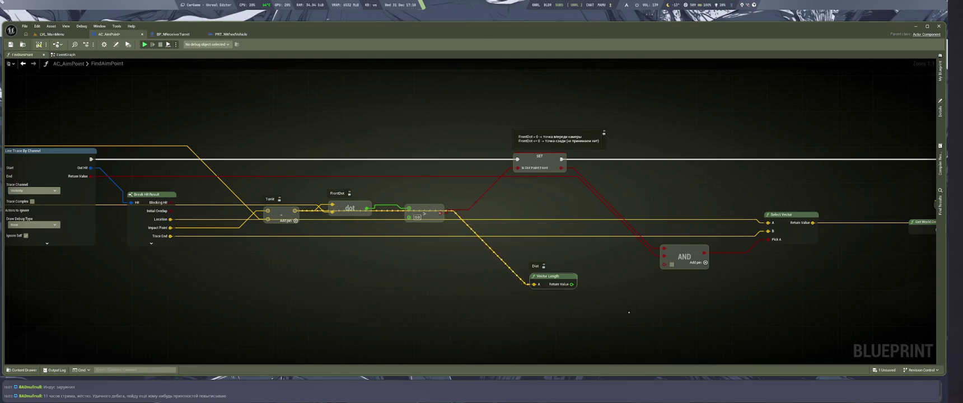
pyautogui.moveTo(555, 279)
pyautogui.mouseDown()
pyautogui.moveTo(507, 269)
pyautogui.moveTo(428, 291)
pyautogui.moveTo(488, 292)
pyautogui.mouseUp()
# Wire a Vector Length > 25.0 check into the AND's third input and play the level
pyautogui.hotkey('ctrl', 'v')
pyautogui.click(495, 301)
pyautogui.write('25')
pyautogui.press('Return')
pyautogui.press('q')
pyautogui.moveTo(520, 297); pyautogui.dragTo(664, 264)
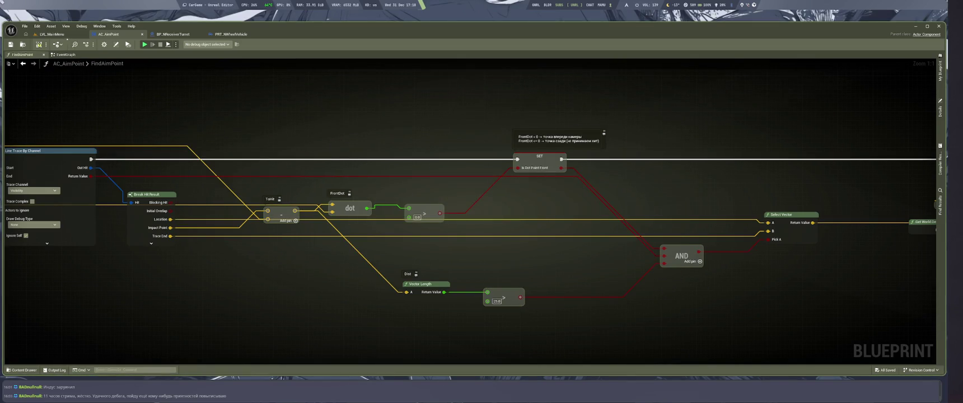
pyautogui.hotkey('ctrl', 'Tab')
pyautogui.hotkey('alt', 'p')
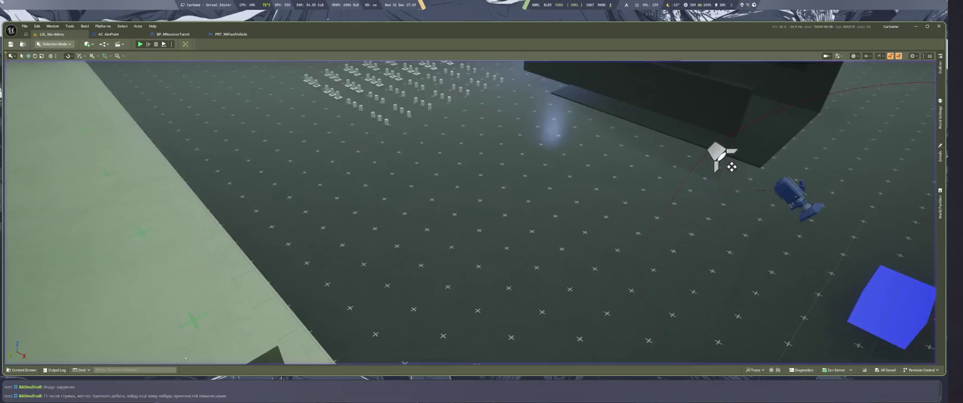
# Stop the play session, bring Select Vector into view, and switch to the chat
pyautogui.press('Escape')
pyautogui.moveTo(450, 343); pyautogui.dragTo(409, 333)
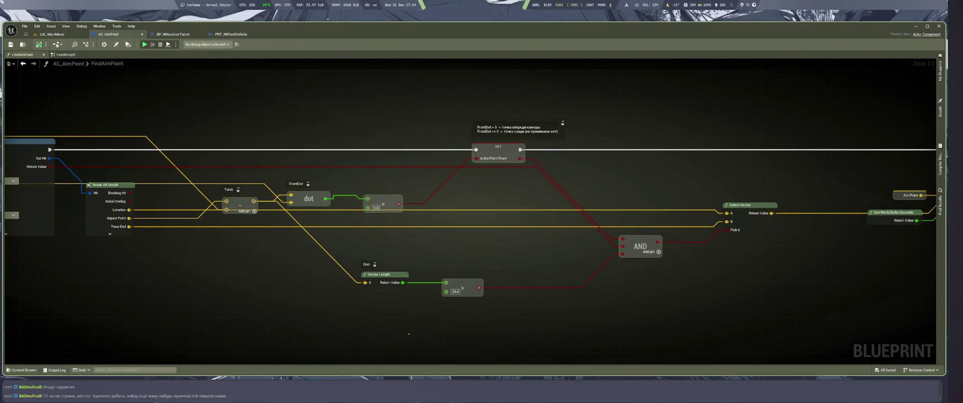
pyautogui.press('super+1')
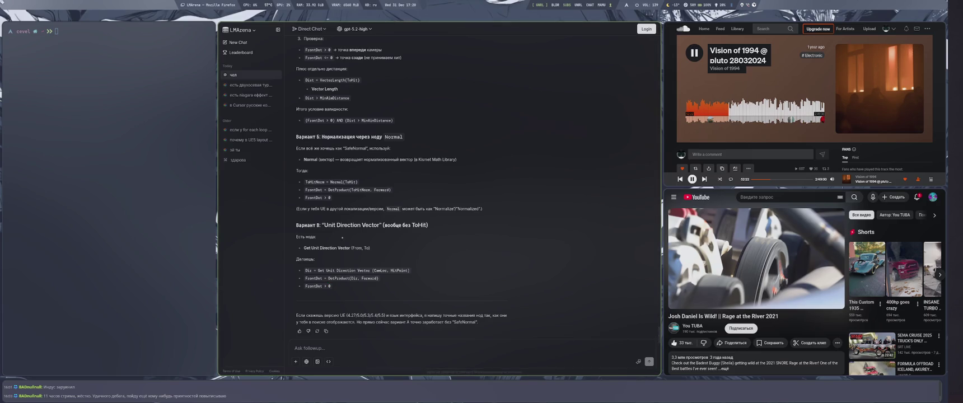
# Copy the 'Вариант В' text from the answer into a follow-up question and send it
pyautogui.moveTo(333, 286)
pyautogui.mouseDown()
pyautogui.moveTo(297, 208)
pyautogui.moveTo(296, 225)
pyautogui.mouseUp()
pyautogui.hotkey('ctrl', 'c')
pyautogui.click(355, 352)
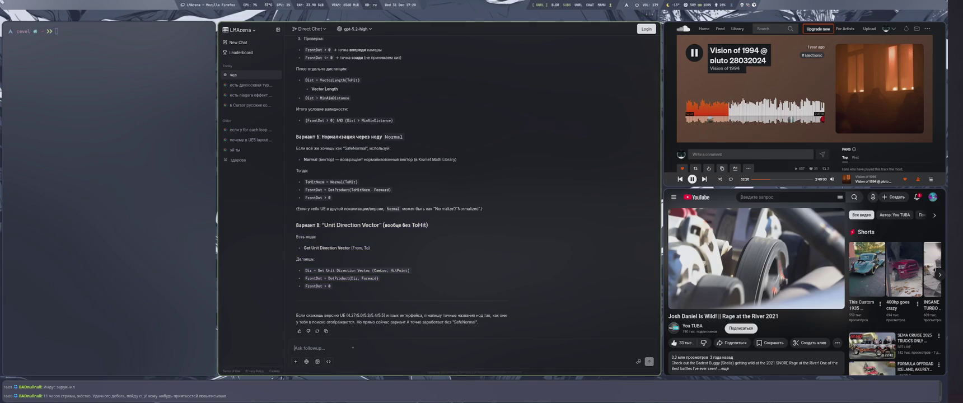
pyautogui.hotkey('ctrl', 'v')
pyautogui.write('в')
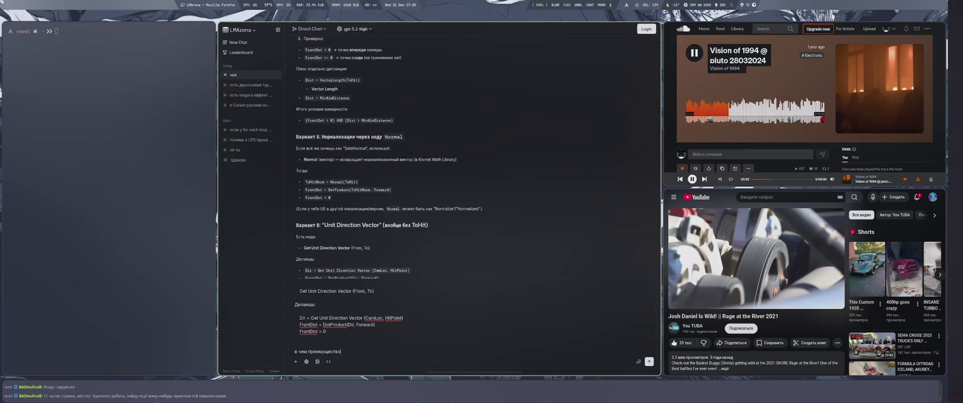
pyautogui.press('Return')
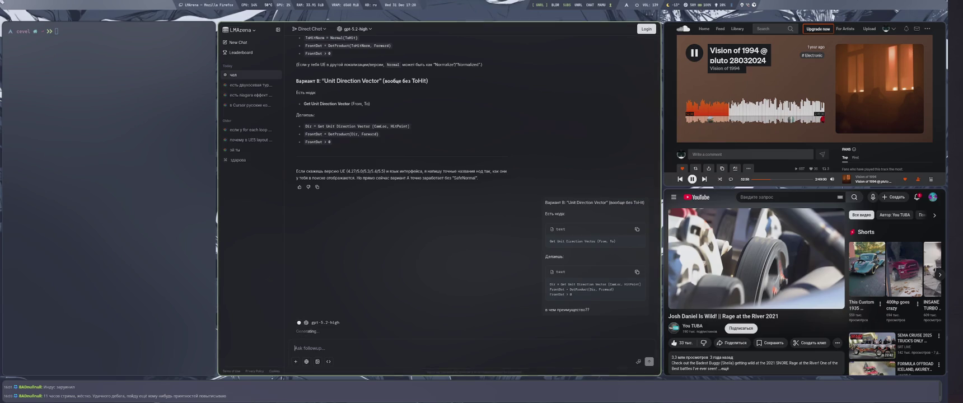
# Scroll to the new reply and select the node name 'Get Unit Direction Vector'
pyautogui.scroll(3, 374, 225)
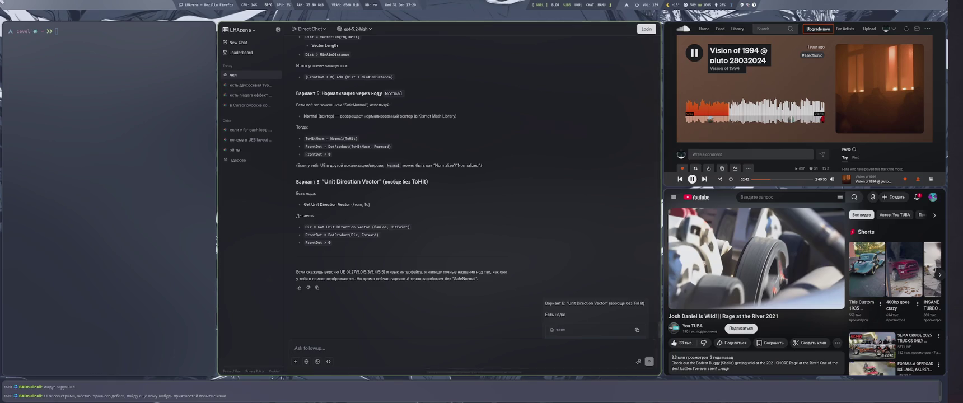
pyautogui.scroll(-3, 464, 273)
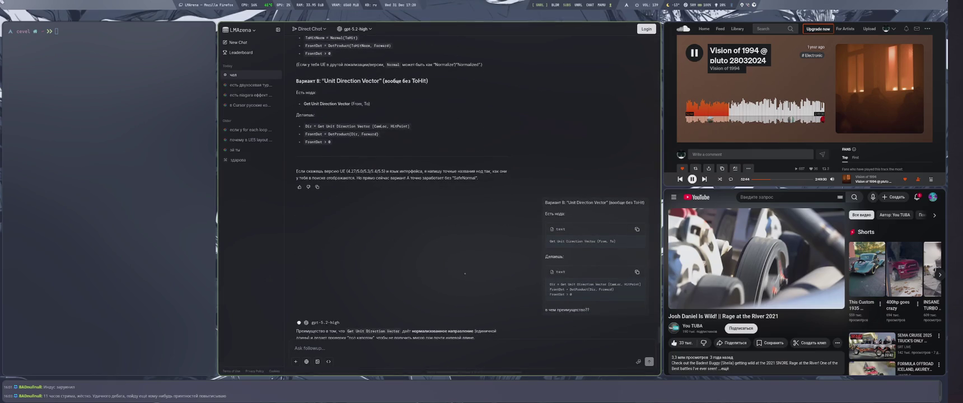
pyautogui.scroll(-2, 458, 269)
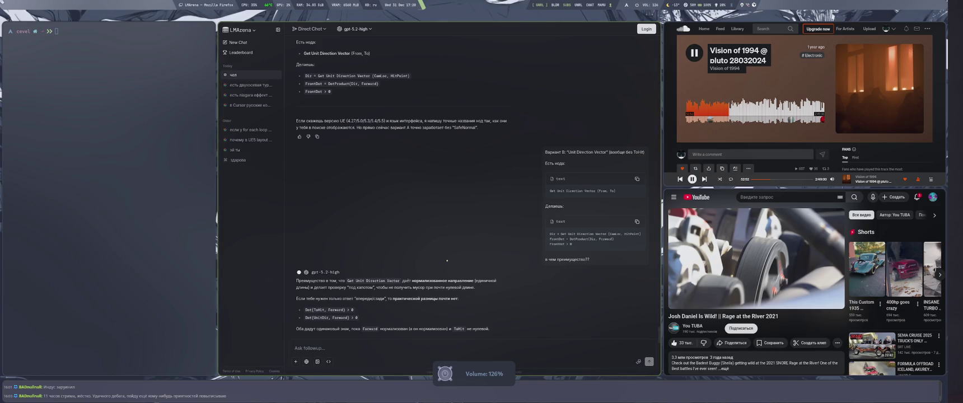
pyautogui.press('XF86AudioLowerVolume')
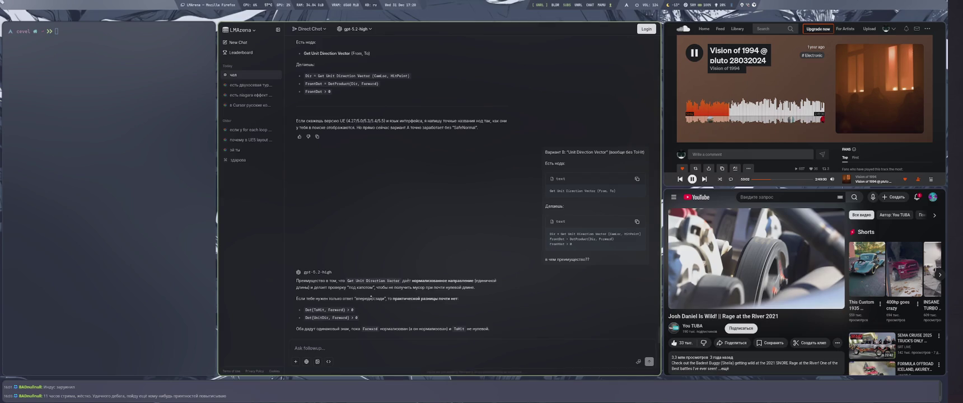
pyautogui.moveTo(347, 280); pyautogui.dragTo(399, 281)
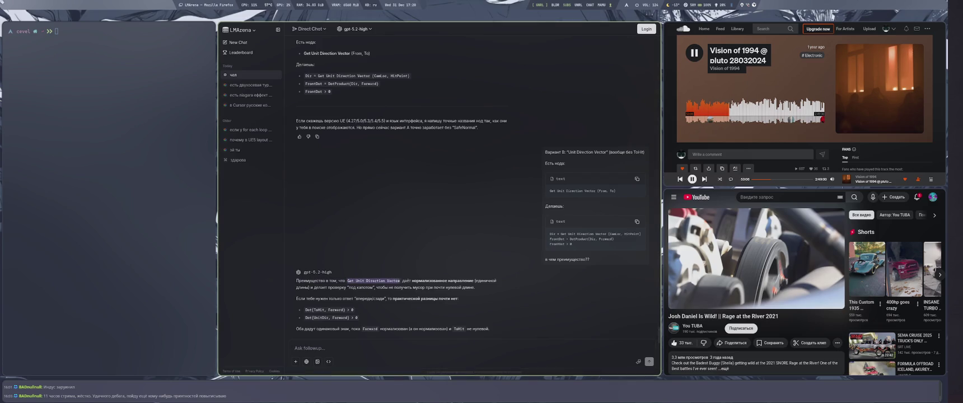
pyautogui.press('super+4')
# Add a Get Unit Direction Vector node by pasting its name into the graph's action search
pyautogui.rightClick(515, 217)
pyautogui.hotkey('ctrl', 'v')
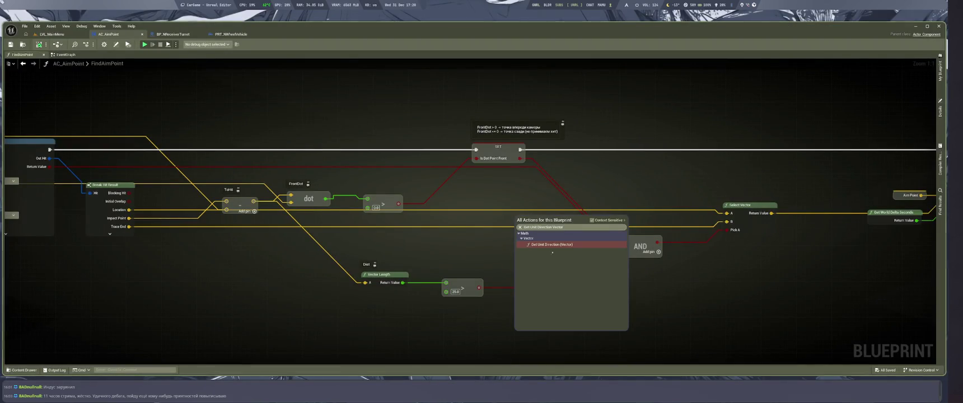
pyautogui.press('Return')
pyautogui.hotkey('alt', 'Tab')
pyautogui.press('super+1')
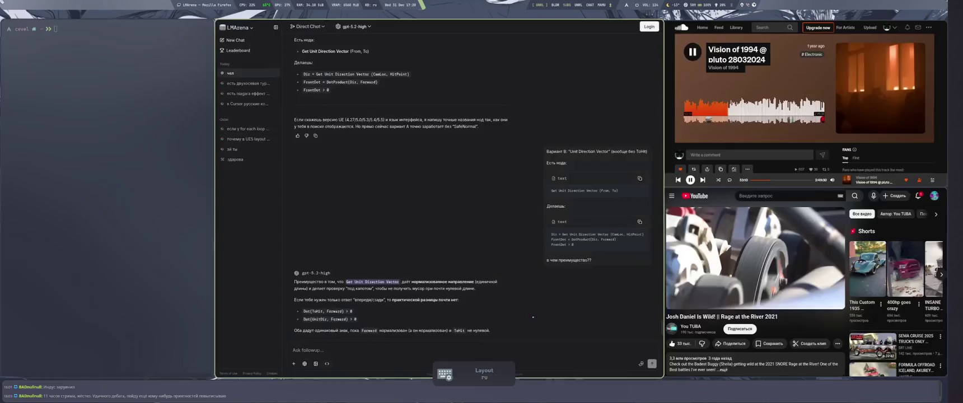
pyautogui.scroll(3, 447, 254)
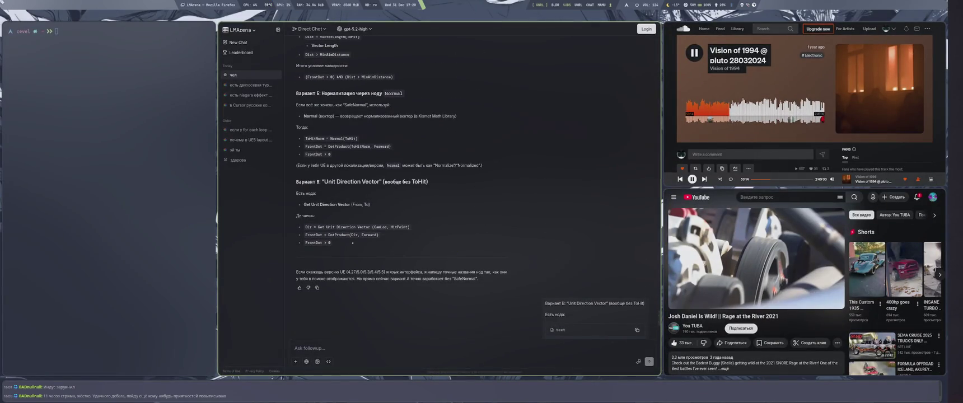
pyautogui.press('super+2')
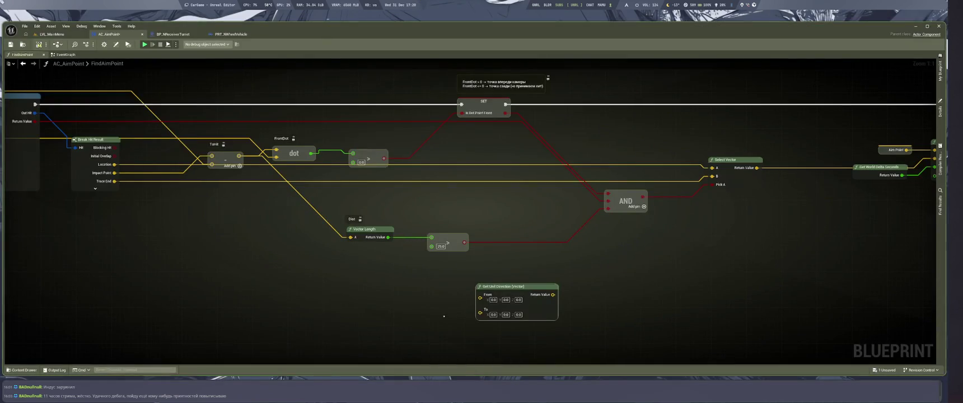
pyautogui.press('super+1')
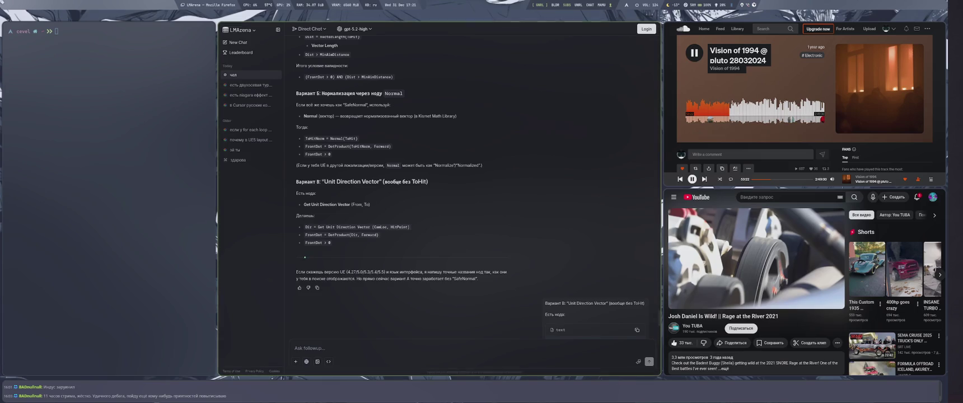
pyautogui.press('super+2')
# Move the new node left and wire Break Hit Result Location into its To input
pyautogui.moveTo(565, 314)
pyautogui.mouseDown()
pyautogui.moveTo(444, 306)
pyautogui.moveTo(316, 270)
pyautogui.mouseUp()
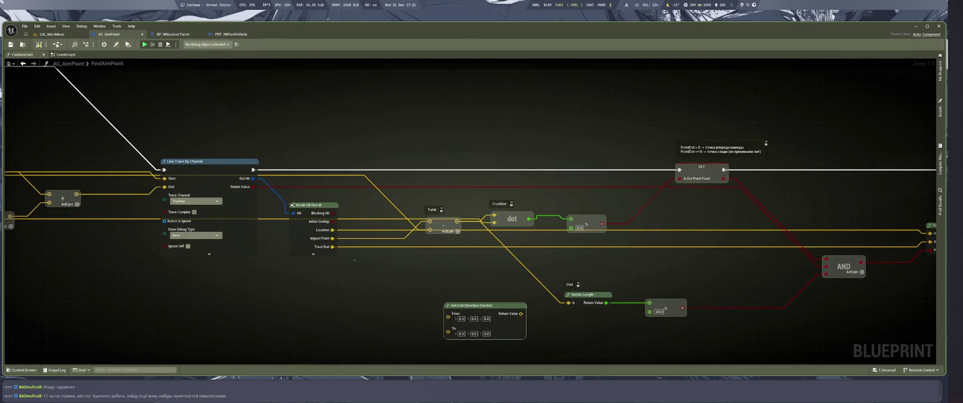
pyautogui.click(313, 253)
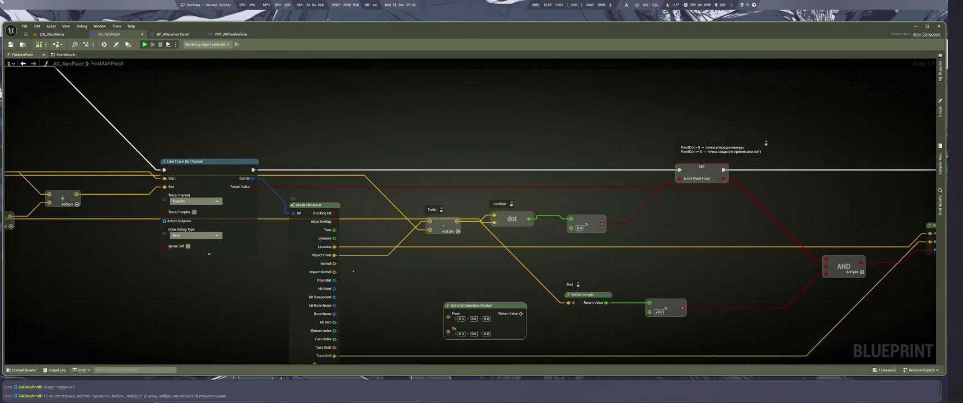
pyautogui.moveTo(355, 273); pyautogui.dragTo(355, 254)
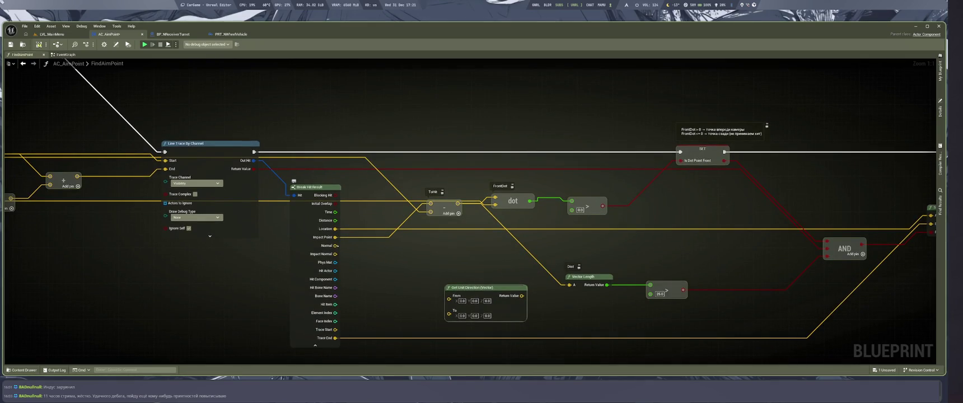
pyautogui.click(316, 345)
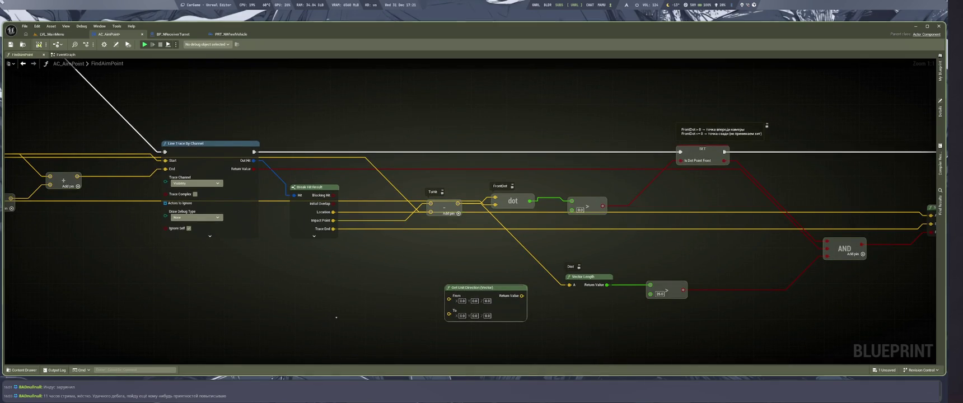
pyautogui.moveTo(335, 211)
pyautogui.mouseDown()
pyautogui.moveTo(408, 316)
pyautogui.moveTo(455, 305)
pyautogui.mouseUp()
pyautogui.press('super+1')
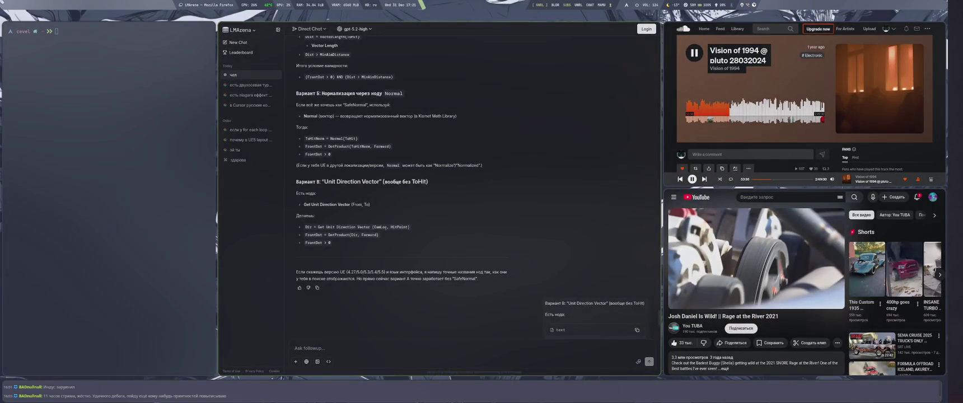
pyautogui.moveTo(449, 307); pyautogui.dragTo(333, 212)
pyautogui.scroll(-1, 446, 303)
pyautogui.moveTo(446, 303); pyautogui.dragTo(466, 288)
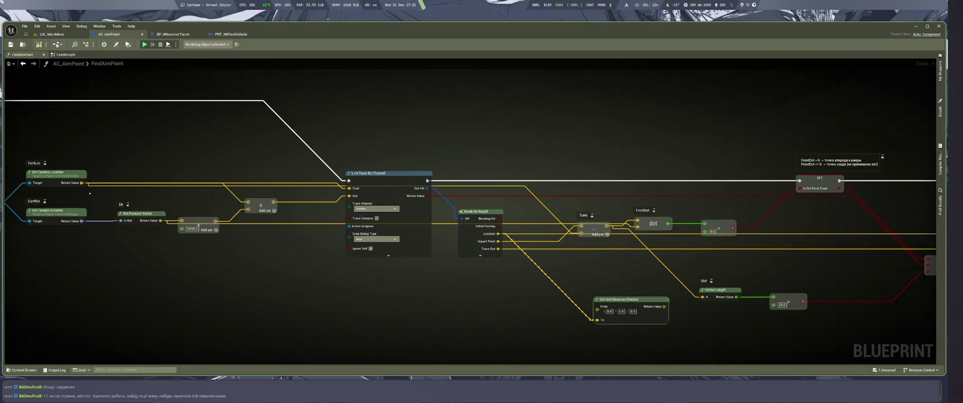
# Connect Get Camera Location's Return Value to the Get Unit Direction Vector From input
pyautogui.moveTo(81, 182)
pyautogui.mouseDown()
pyautogui.moveTo(364, 193)
pyautogui.moveTo(527, 318)
pyautogui.moveTo(609, 315)
pyautogui.moveTo(552, 304)
pyautogui.moveTo(601, 305)
pyautogui.mouseUp()
pyautogui.click(595, 339)
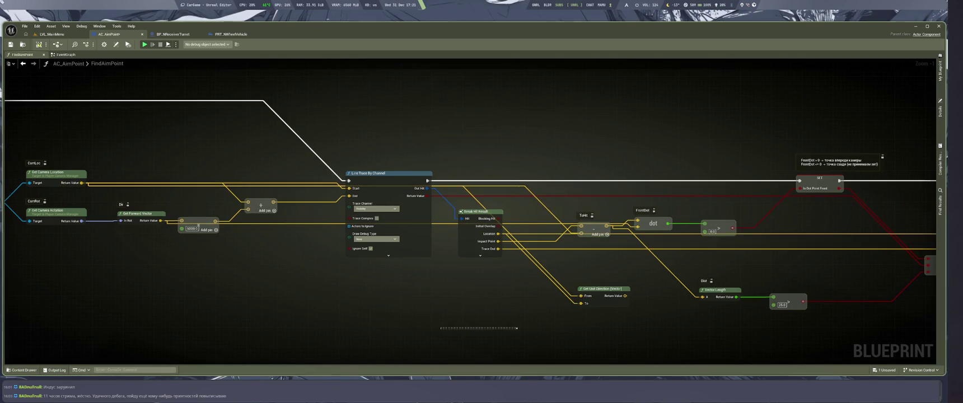
pyautogui.press('super+2')
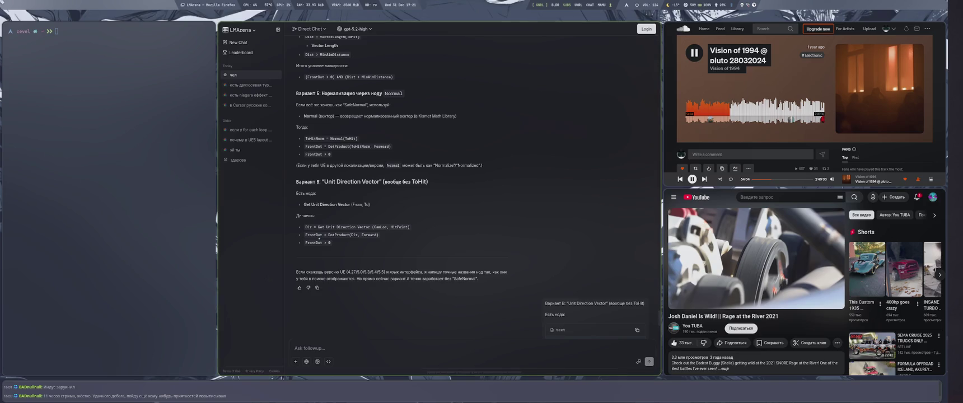
# Check the Dir and FrontDot names in the chat recipe, then pan toward FrontDot
pyautogui.doubleClick(314, 235)
pyautogui.doubleClick(308, 227)
pyautogui.press('super+4')
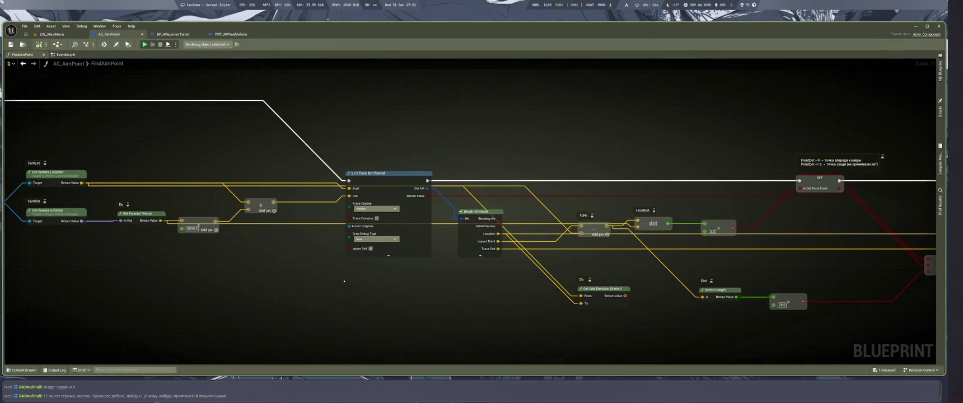
pyautogui.press('super+1')
pyautogui.doubleClick(316, 235)
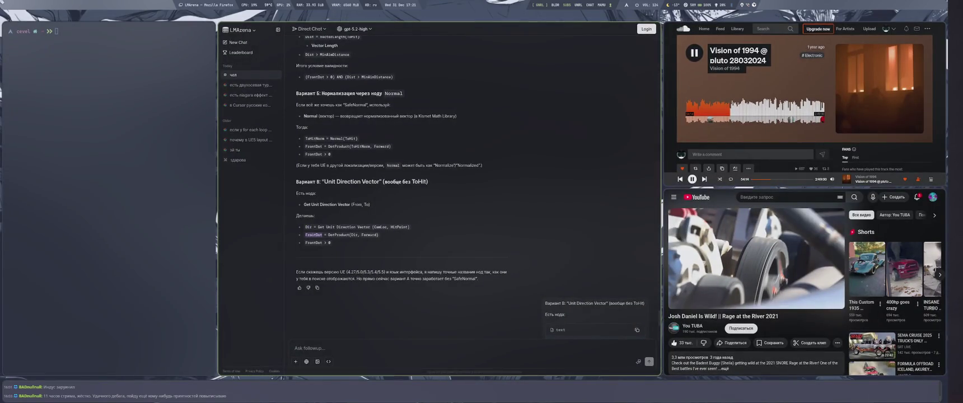
pyautogui.press('super+4')
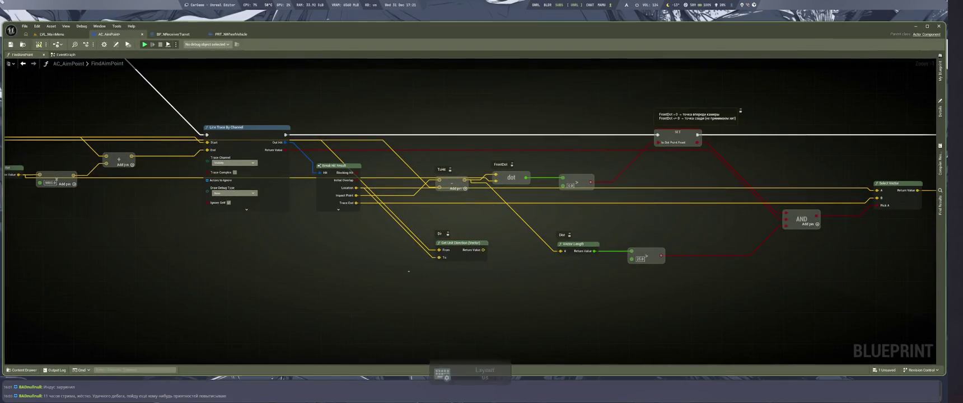
pyautogui.moveTo(563, 251); pyautogui.dragTo(493, 257)
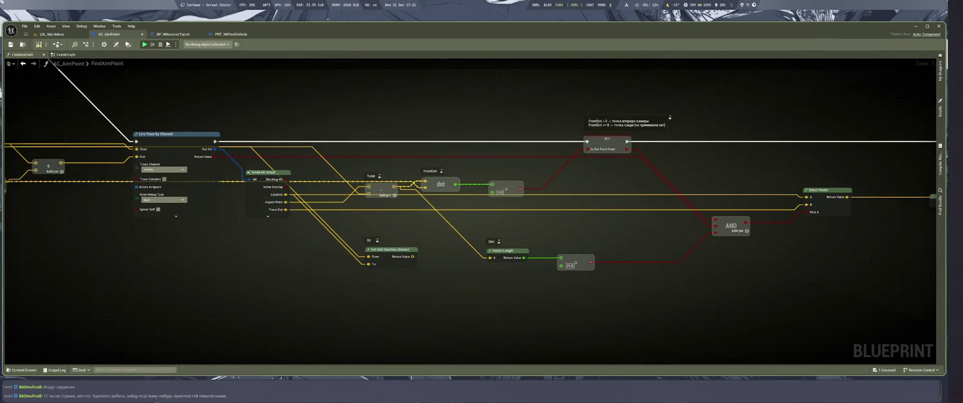
# Paste a FrontDot dot copy fed by the unit direction (A) and Get Forward Vector (B)
pyautogui.hotkey('ctrl', 'v')
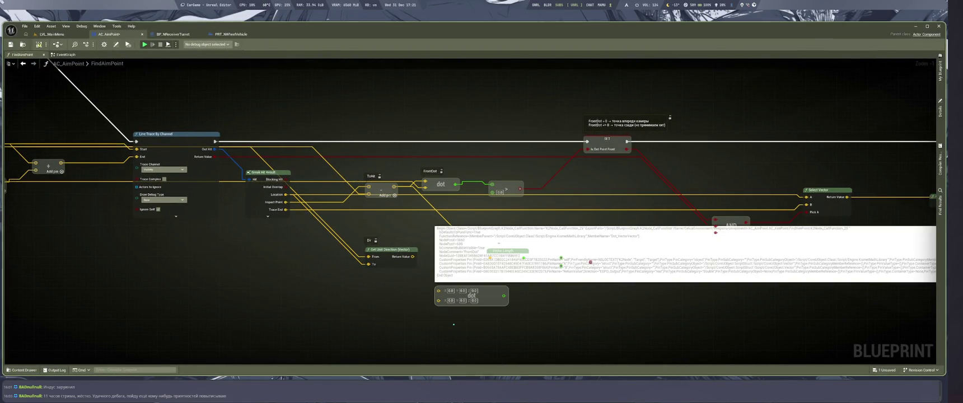
pyautogui.press('super+1')
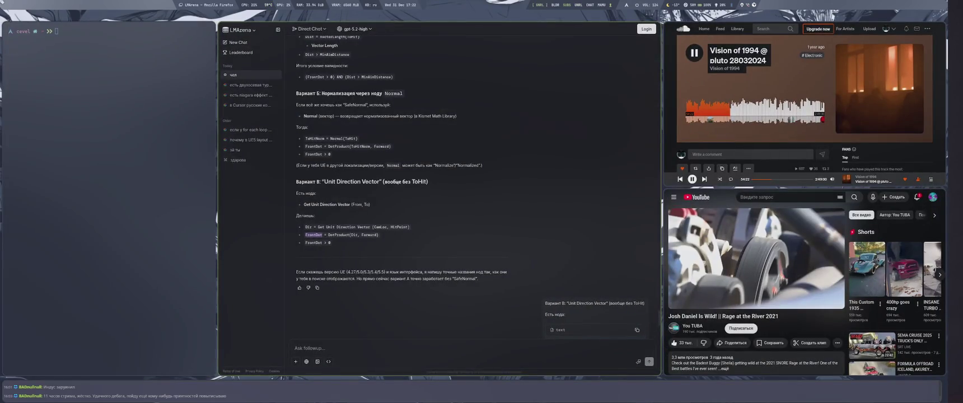
pyautogui.press('super+4')
pyautogui.click(451, 326)
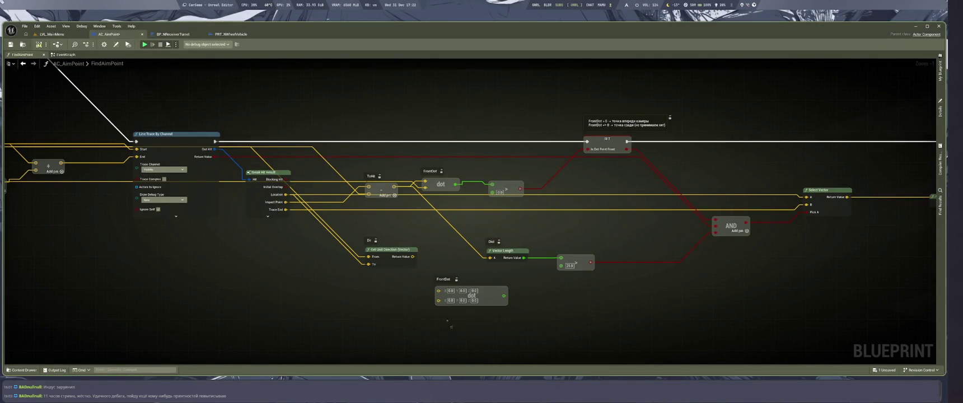
pyautogui.moveTo(413, 256)
pyautogui.mouseDown()
pyautogui.moveTo(591, 318)
pyautogui.moveTo(438, 290)
pyautogui.mouseUp()
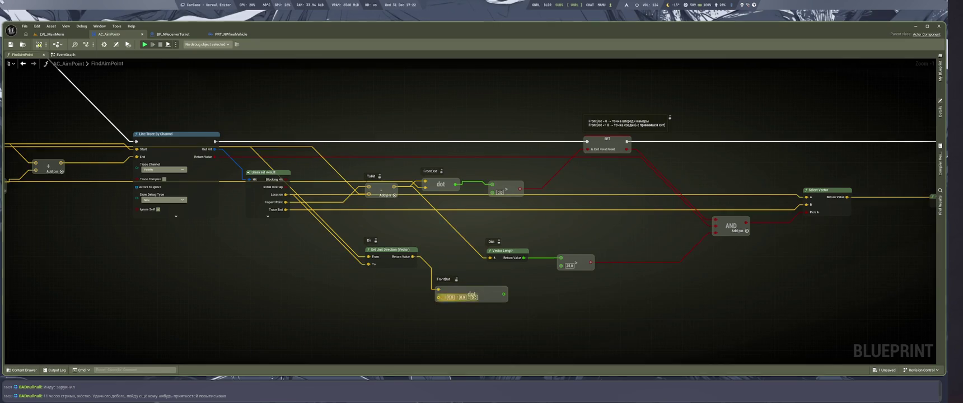
pyautogui.press('super+1')
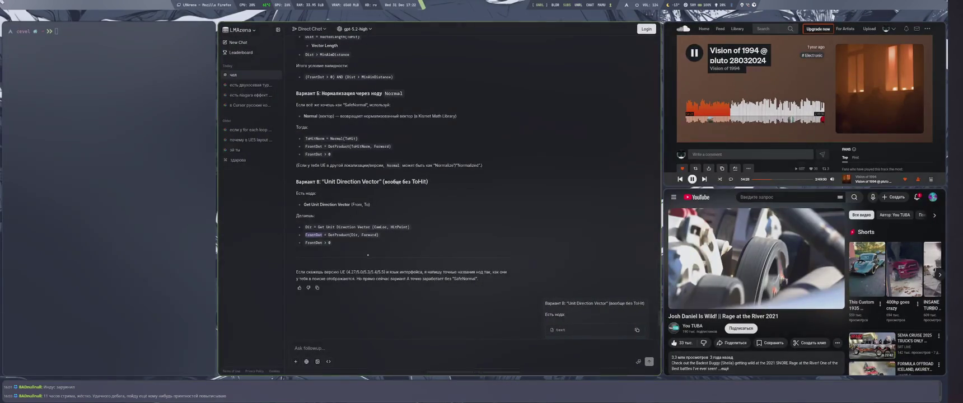
pyautogui.press('super+4')
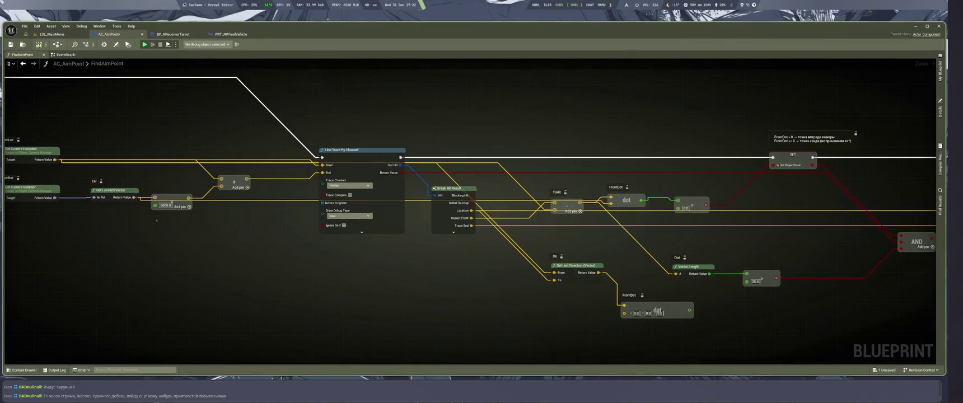
pyautogui.moveTo(134, 198)
pyautogui.mouseDown()
pyautogui.moveTo(208, 253)
pyautogui.moveTo(646, 323)
pyautogui.moveTo(624, 313)
pyautogui.mouseUp()
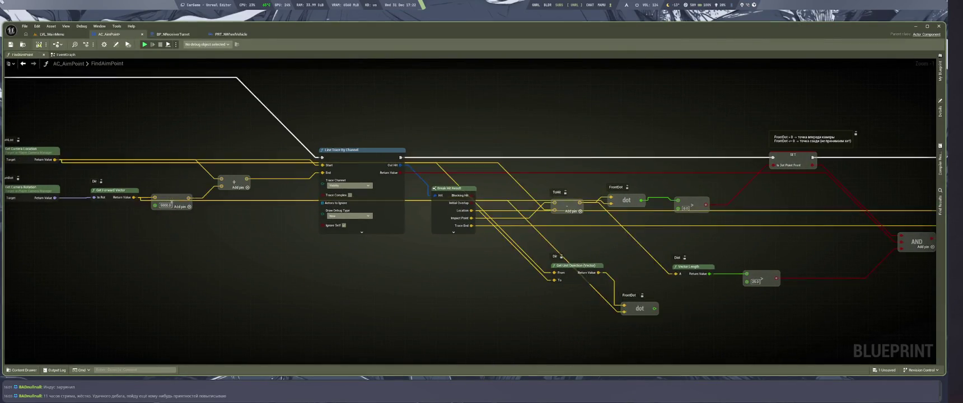
pyautogui.moveTo(789, 318); pyautogui.dragTo(575, 323)
pyautogui.moveTo(476, 279); pyautogui.dragTo(515, 268)
pyautogui.moveTo(401, 261); pyautogui.dragTo(399, 300)
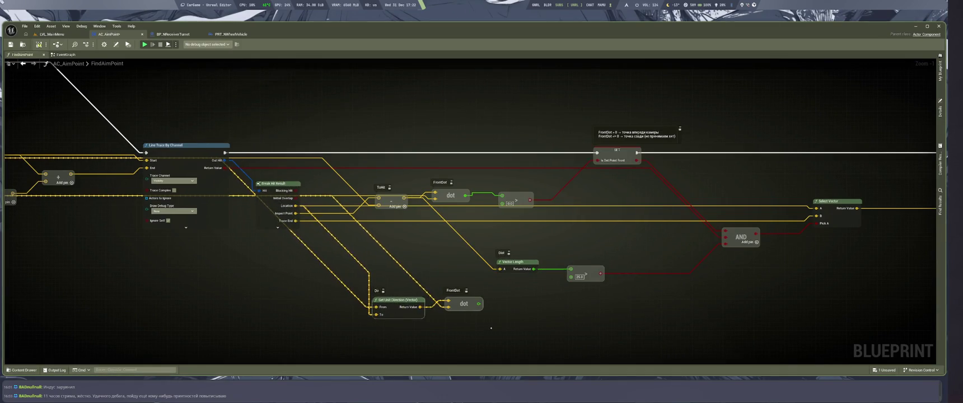